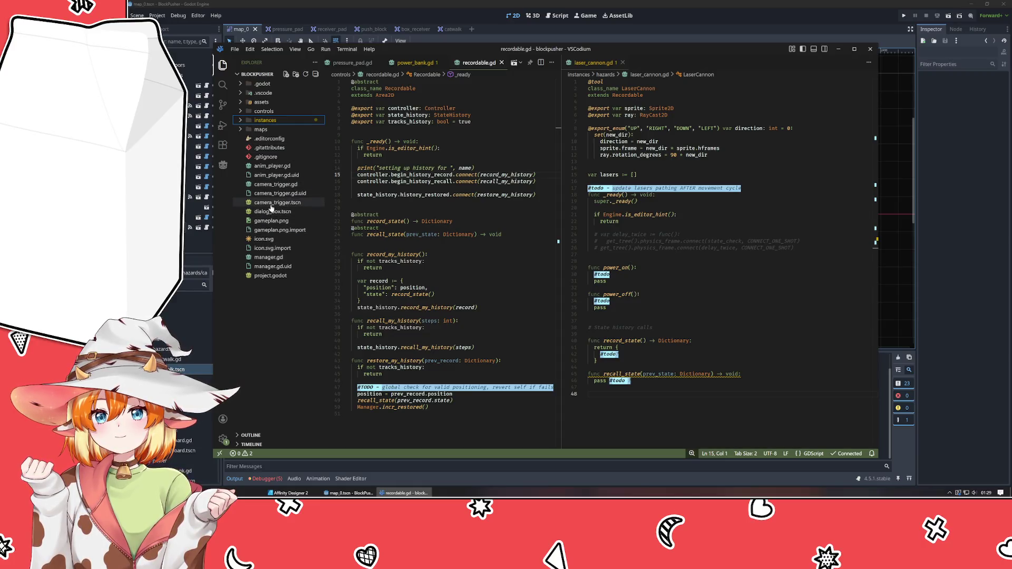
Step: Change TILE_SIZE in manager.gd from 150 to 240, save it, and run the project in Godot
{"action": "left_click", "coordinate": [269, 257]}
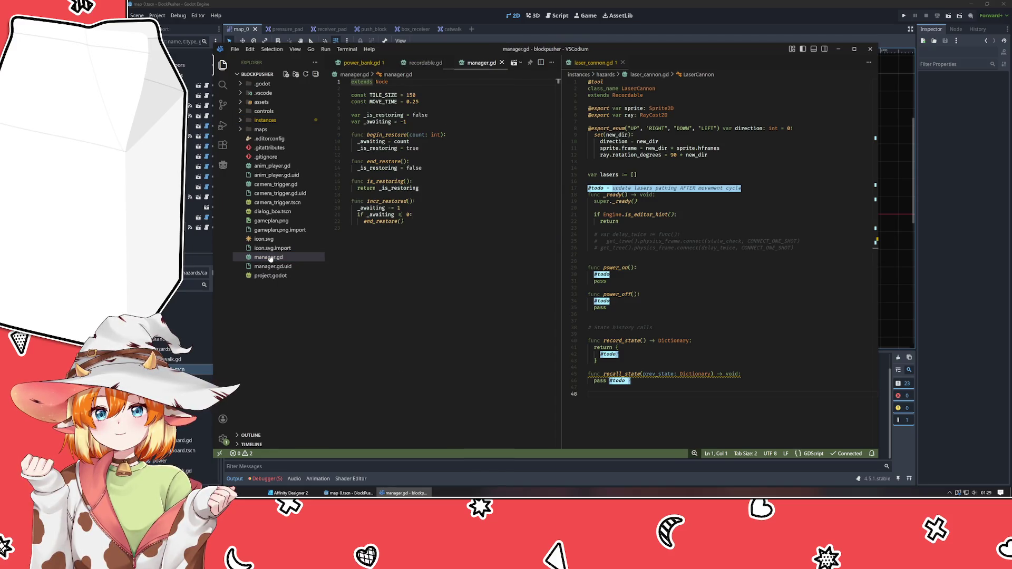
{"action": "double_click", "coordinate": [411, 95]}
{"action": "type", "text": "240"}
{"action": "key", "text": "ctrl+s"}
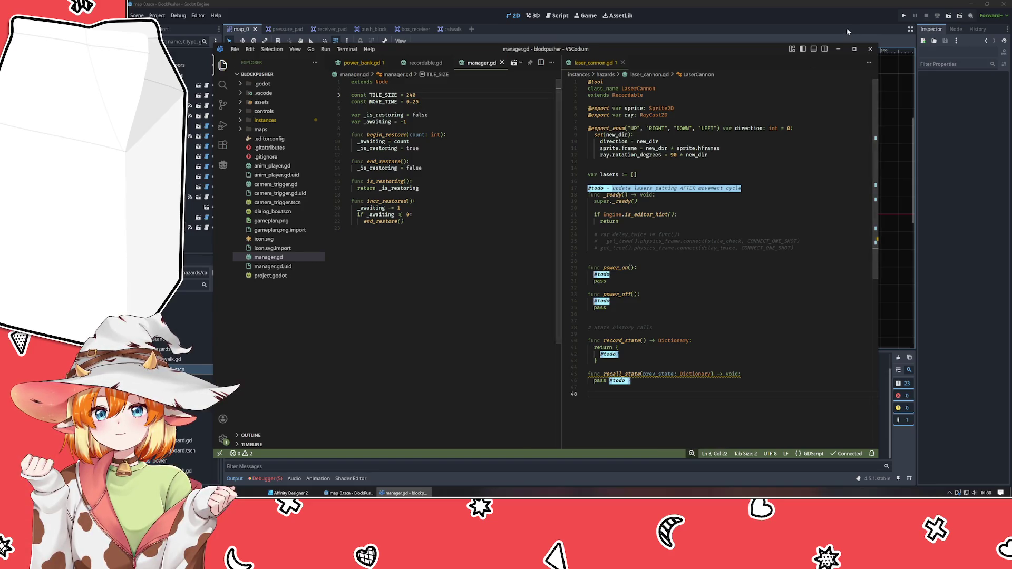
{"action": "left_click", "coordinate": [863, 28]}
{"action": "left_click", "coordinate": [904, 15]}
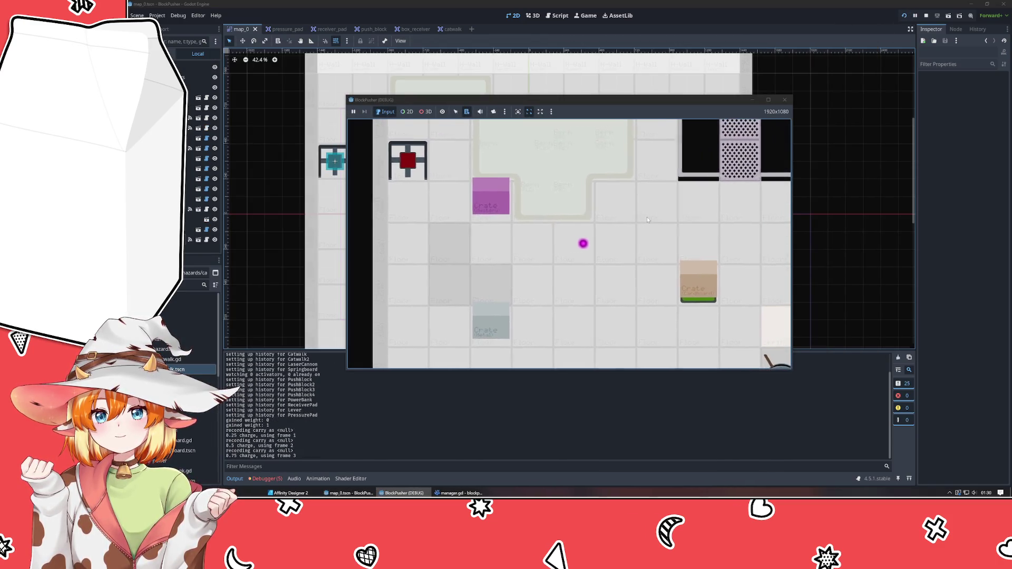
Step: Walk the player up past the grate and down beside the lightning tile
{"action": "key", "text": "Right"}
{"action": "key", "text": "Right"}
{"action": "key", "text": "Up"}
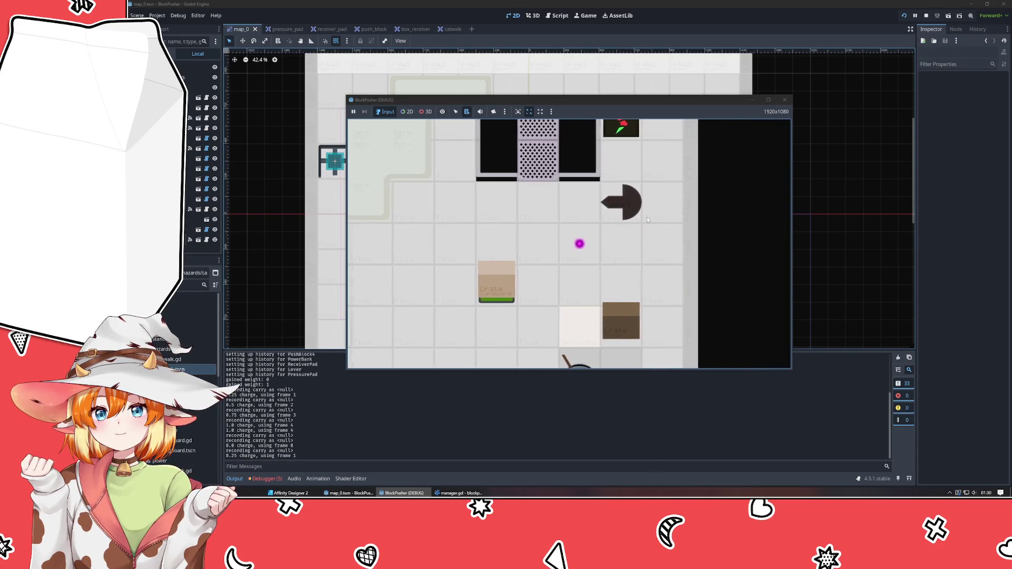
{"action": "key", "text": "Left"}
{"action": "key", "text": "Up"}
{"action": "key", "text": "Up"}
{"action": "key", "text": "Up"}
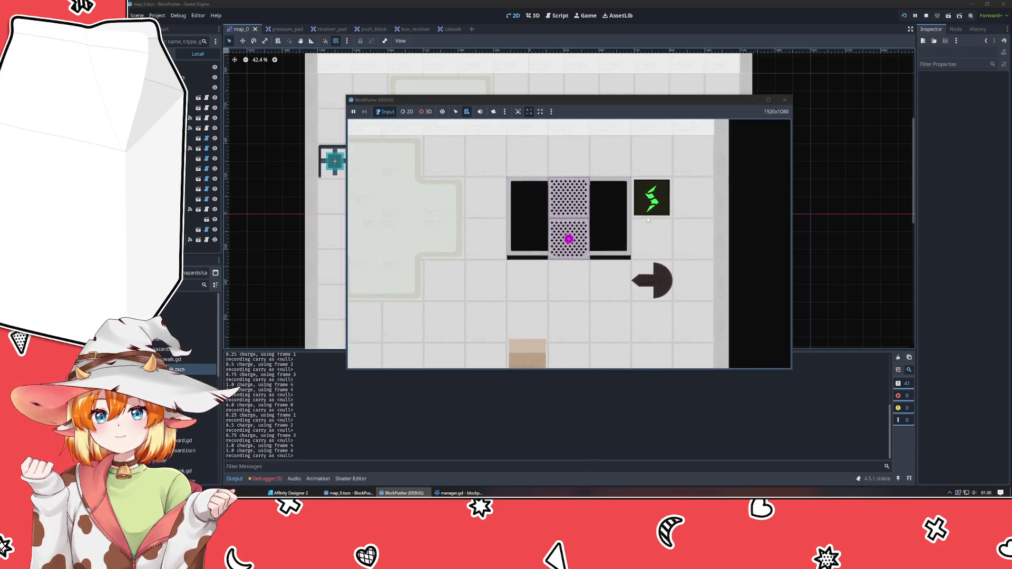
{"action": "key", "text": "Right"}
{"action": "key", "text": "Right"}
{"action": "key", "text": "Right"}
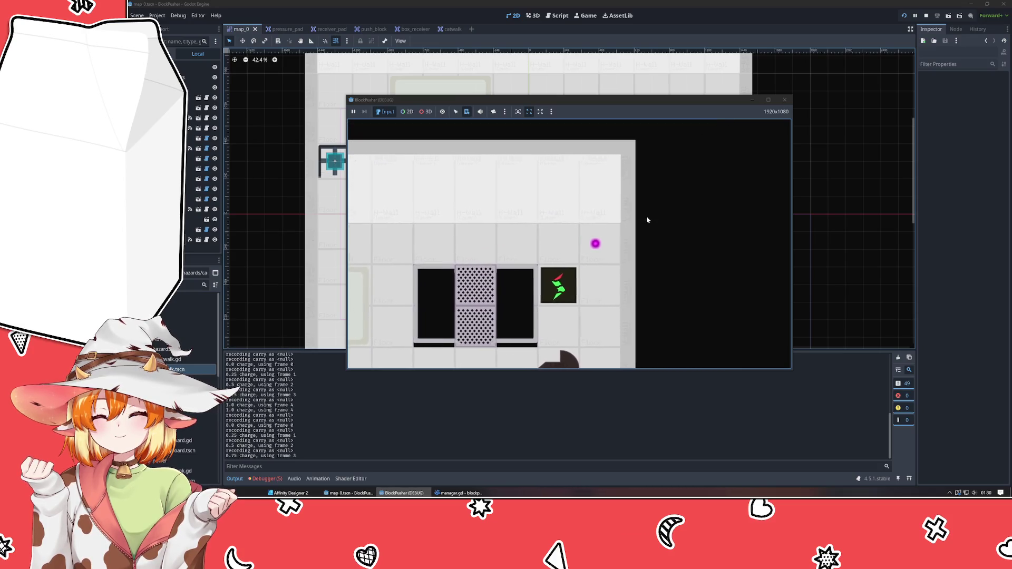
{"action": "key", "text": "Down"}
{"action": "key", "text": "Down"}
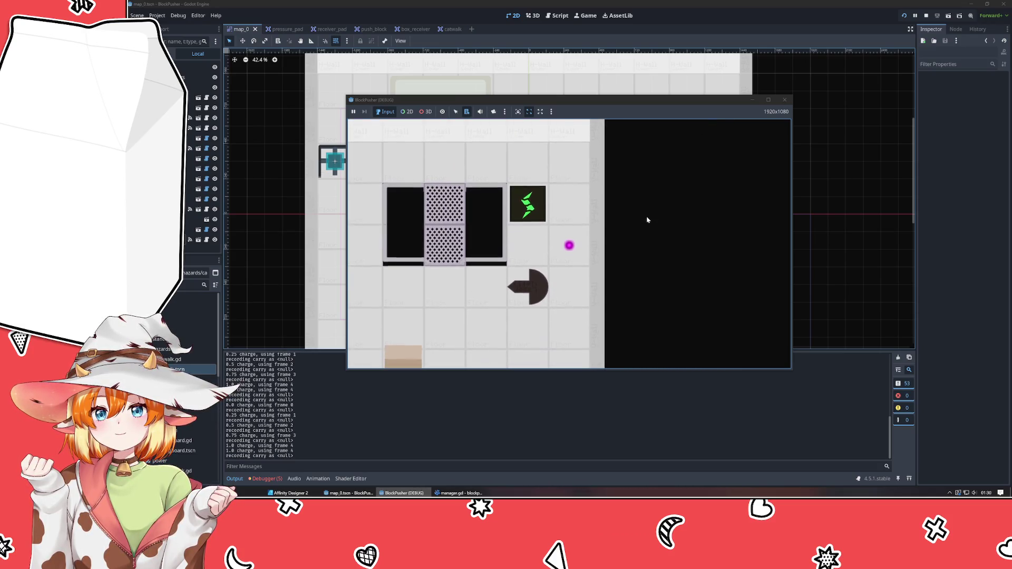
{"action": "key", "text": "Down"}
{"action": "key", "text": "Down"}
{"action": "key", "text": "Down"}
{"action": "key", "text": "Down"}
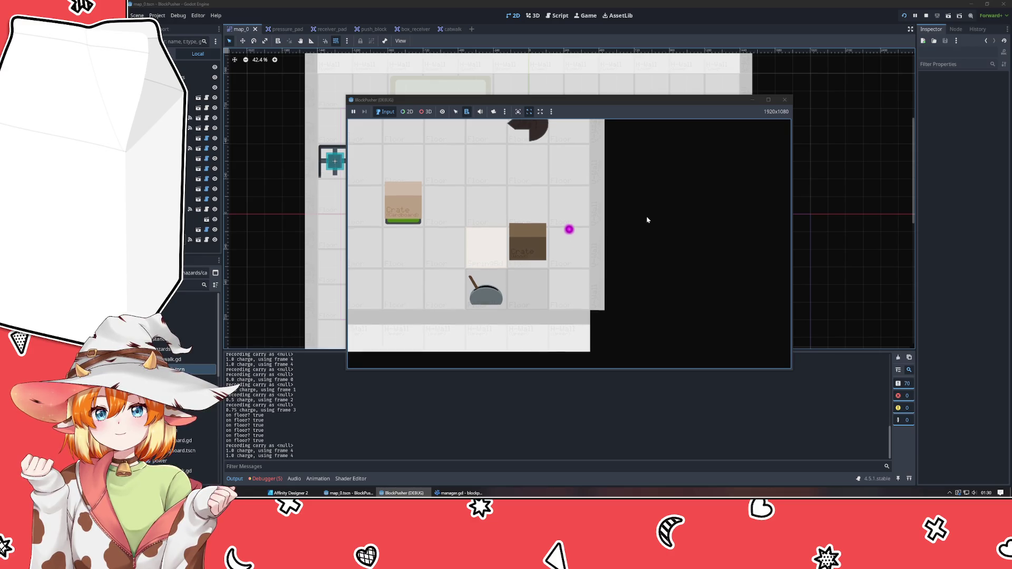
Step: Push the crate left off the red pad, step back onto the pad, and stop the game
{"action": "key", "text": "Left"}
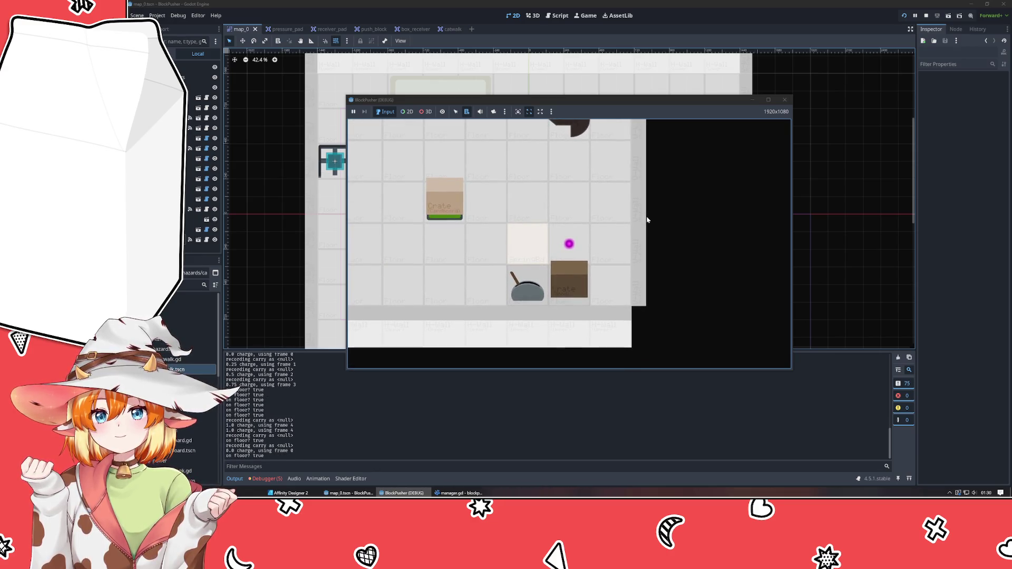
{"action": "key", "text": "Up"}
{"action": "key", "text": "Left"}
{"action": "key", "text": "Left"}
{"action": "key", "text": "Left"}
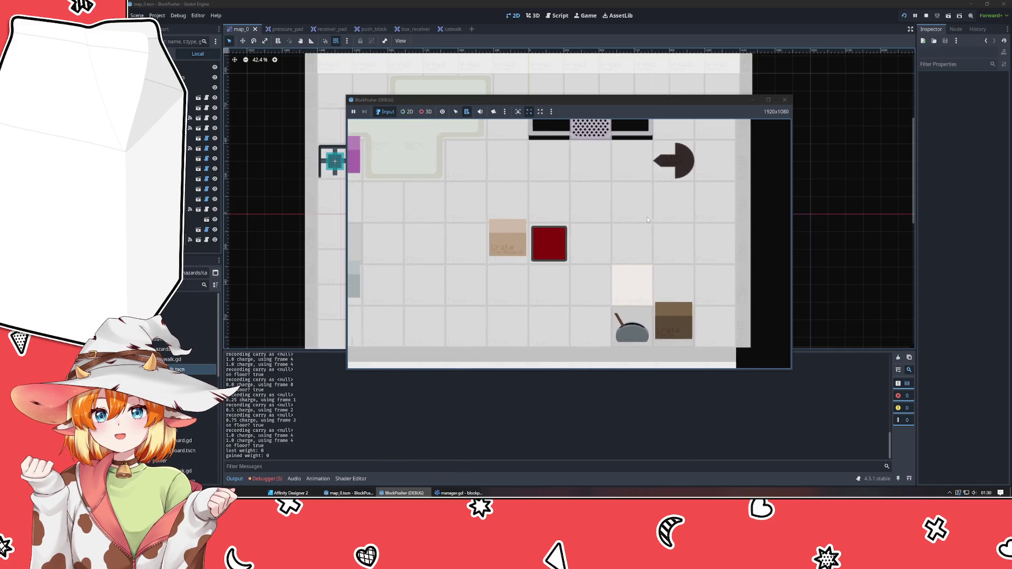
{"action": "key", "text": "Down"}
{"action": "key", "text": "Up"}
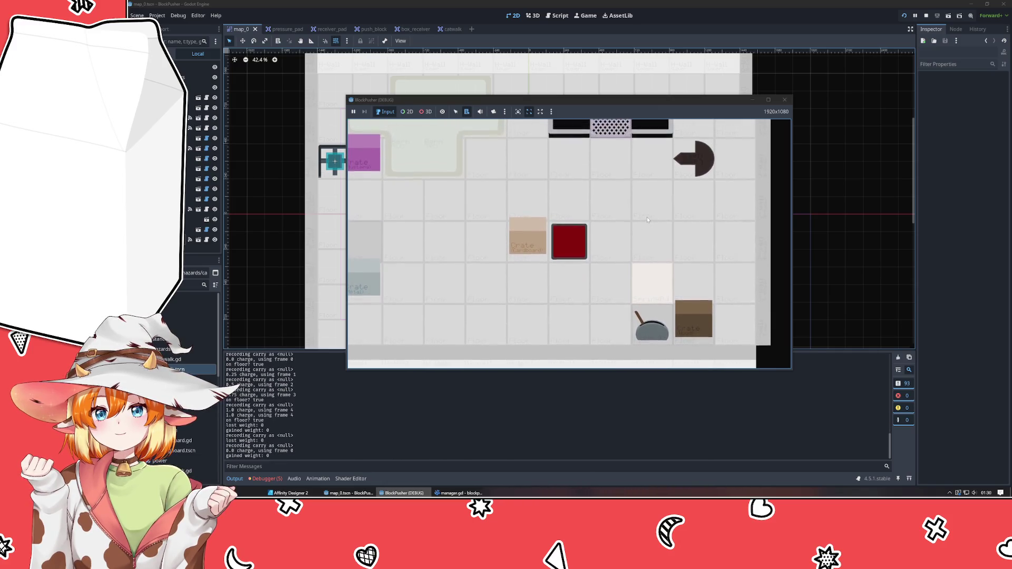
{"action": "left_click", "coordinate": [784, 100]}
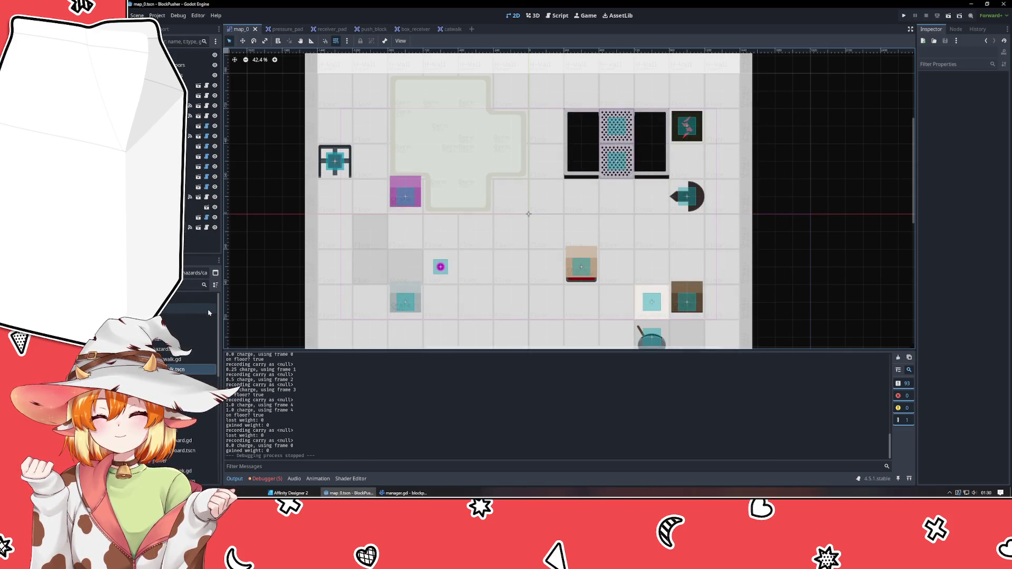
Step: Set pusher.tscn's Z Index to 1, save it, and rerun the map_0 level
{"action": "scroll", "coordinate": [195, 379], "scroll_direction": "down", "scroll_amount": 3}
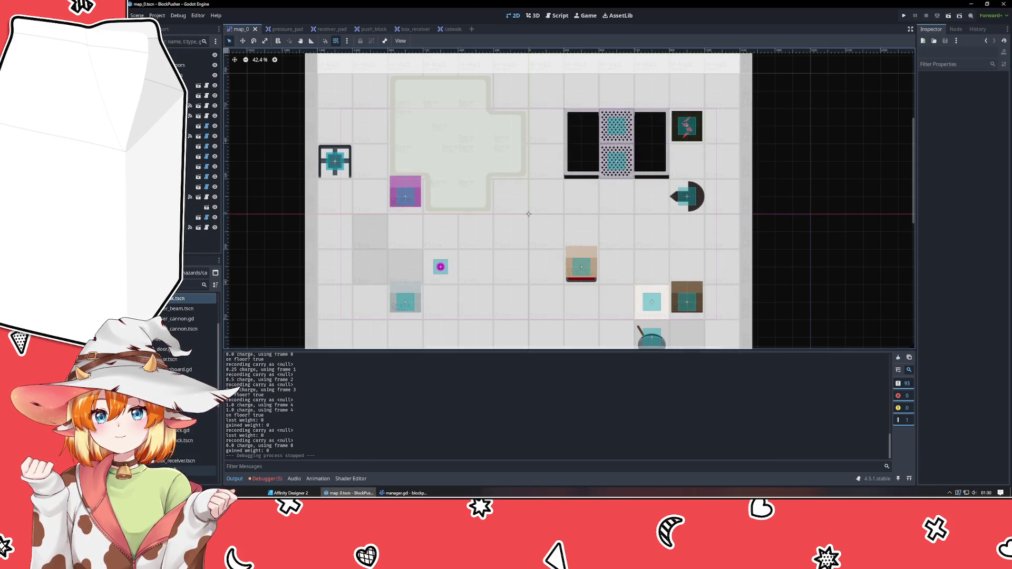
{"action": "scroll", "coordinate": [195, 379], "scroll_direction": "down", "scroll_amount": 7}
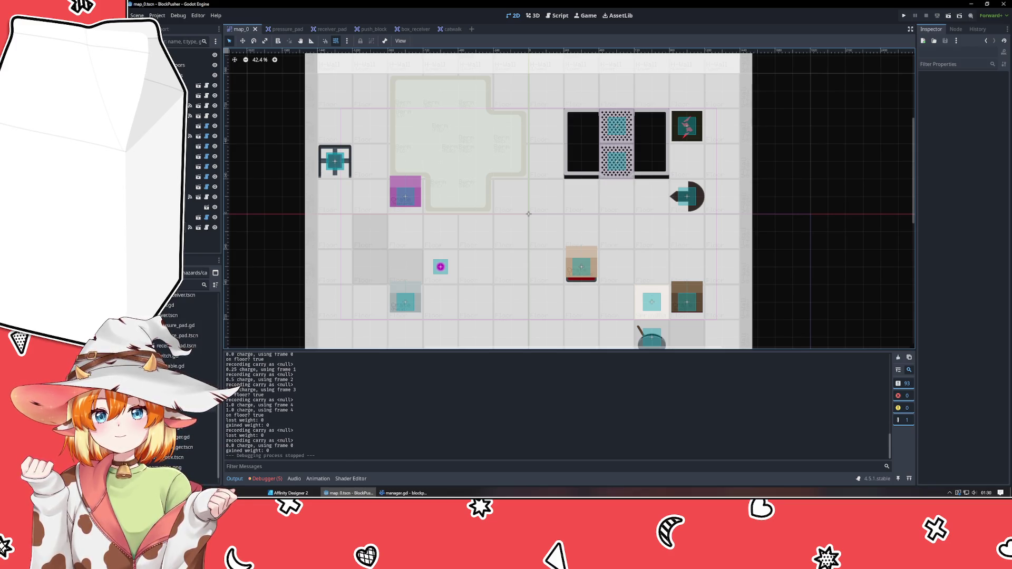
{"action": "double_click", "coordinate": [174, 395]}
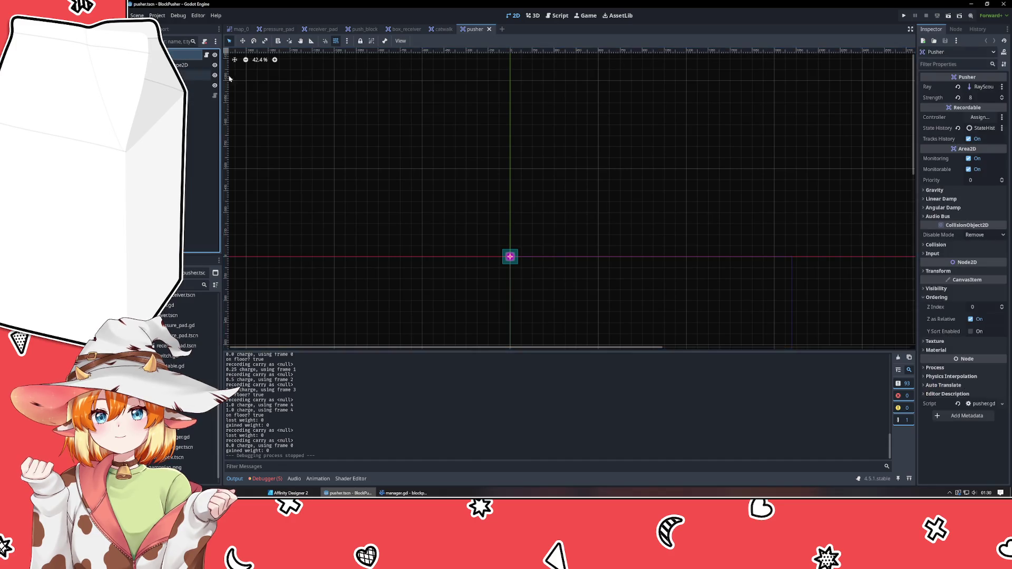
{"action": "left_click", "coordinate": [1003, 308]}
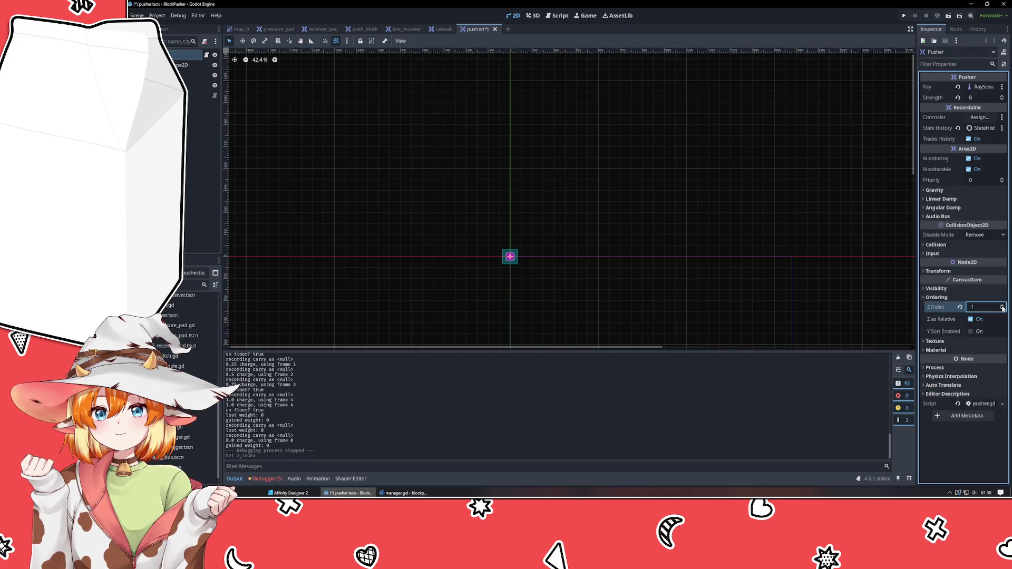
{"action": "key", "text": "ctrl+s"}
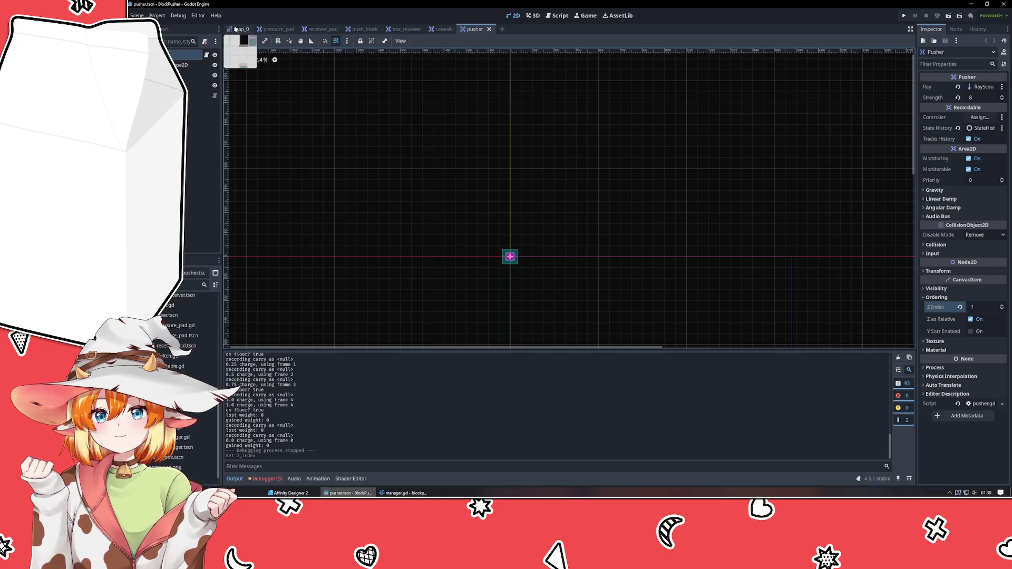
{"action": "left_click", "coordinate": [240, 29]}
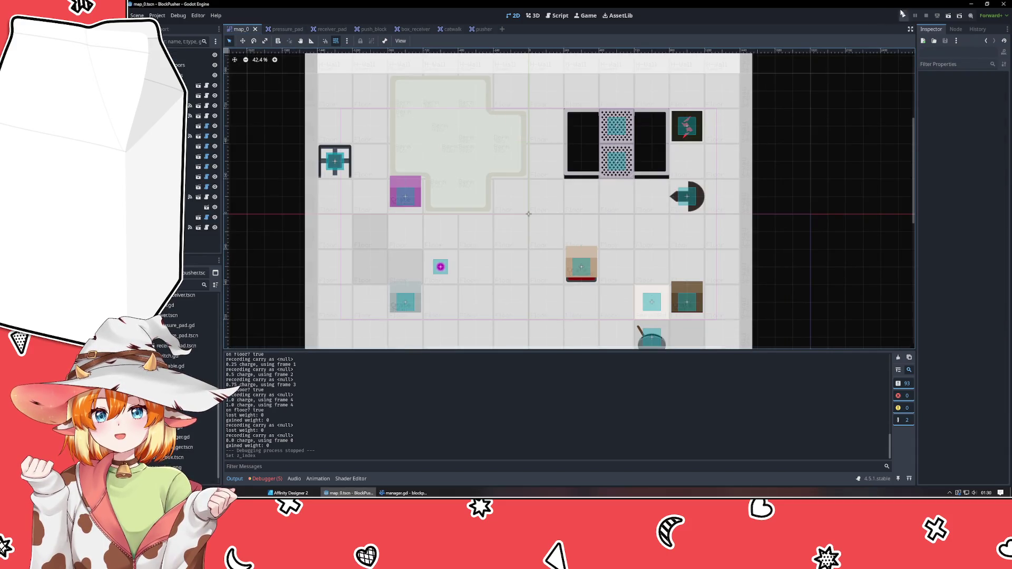
{"action": "left_click", "coordinate": [905, 15]}
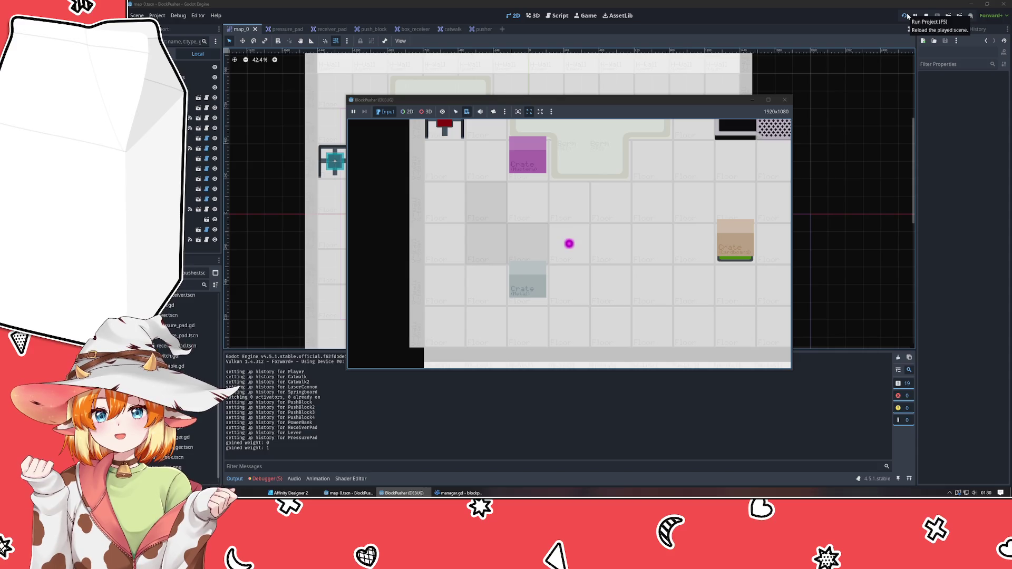
Step: Walk the player to the top and bottom walls, then push the metal crate one tile right
{"action": "key", "text": "Up"}
{"action": "key", "text": "Right"}
{"action": "key", "text": "Right"}
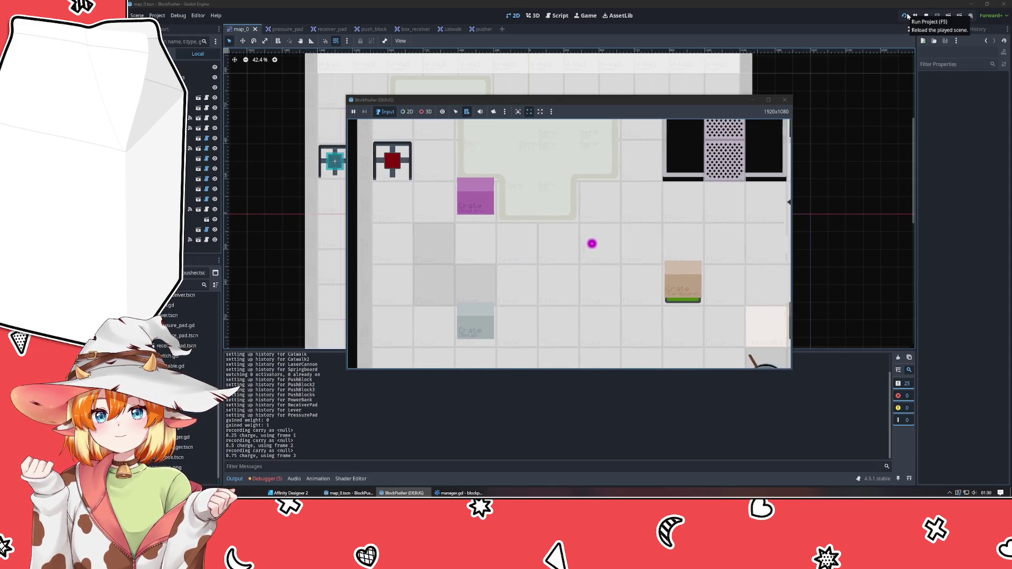
{"action": "key", "text": "Up"}
{"action": "key", "text": "Right"}
{"action": "key", "text": "Up"}
{"action": "key", "text": "Up"}
{"action": "key", "text": "Up"}
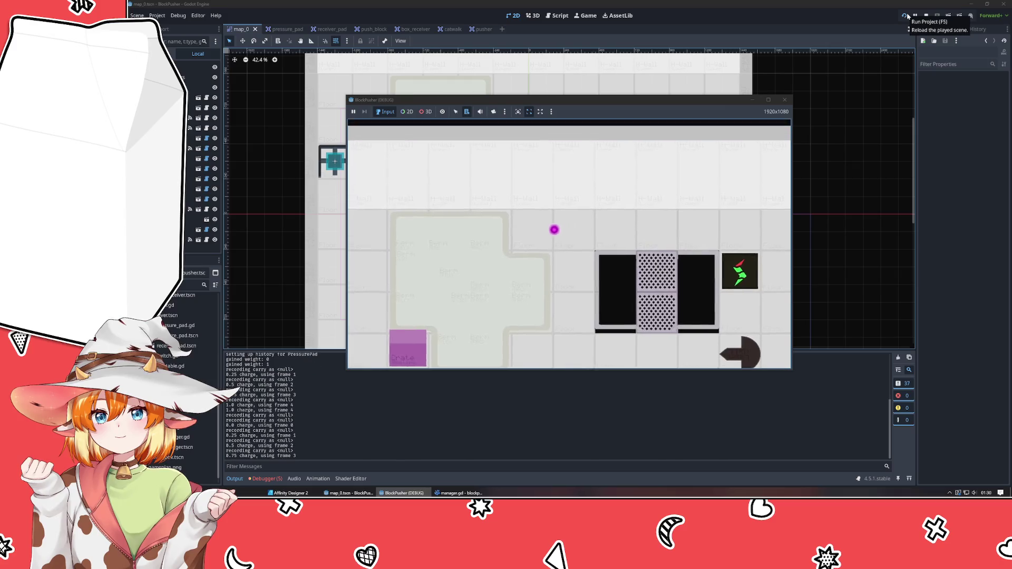
{"action": "key", "text": "Down"}
{"action": "key", "text": "Down"}
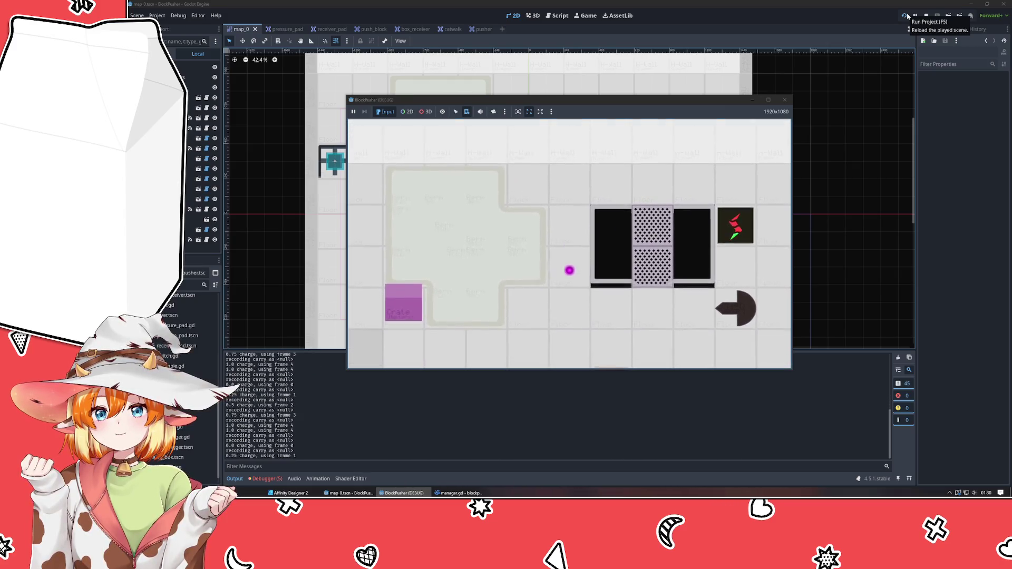
{"action": "key", "text": "Down"}
{"action": "key", "text": "Down"}
{"action": "key", "text": "Down"}
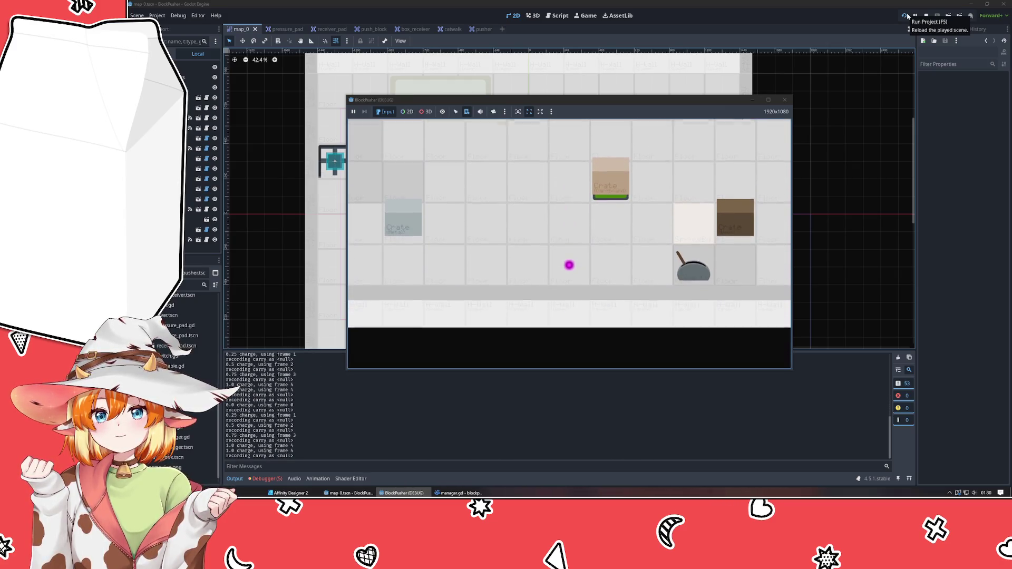
{"action": "key", "text": "Left"}
{"action": "key", "text": "Left"}
{"action": "key", "text": "Left"}
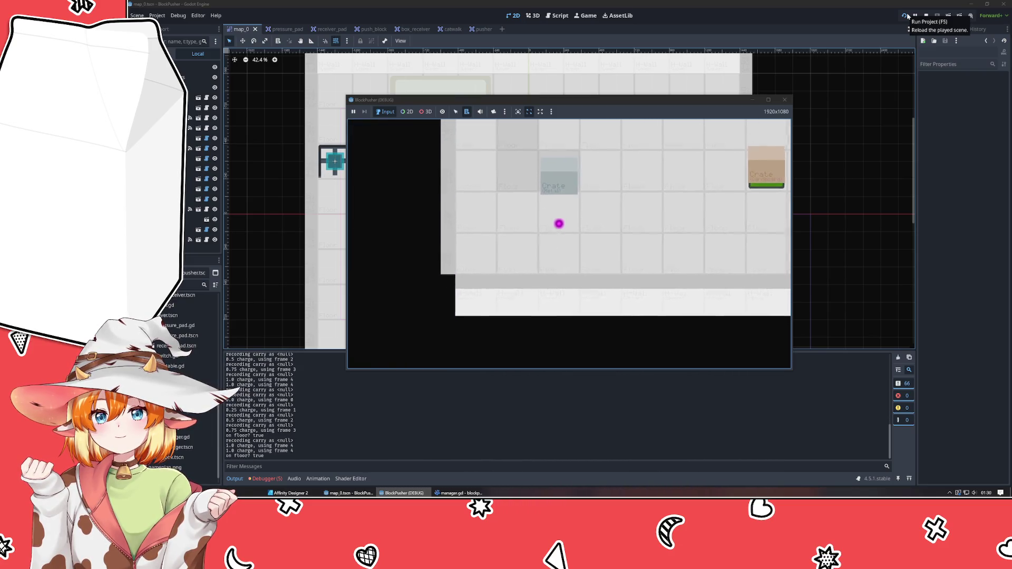
{"action": "key", "text": "Left"}
{"action": "key", "text": "Up"}
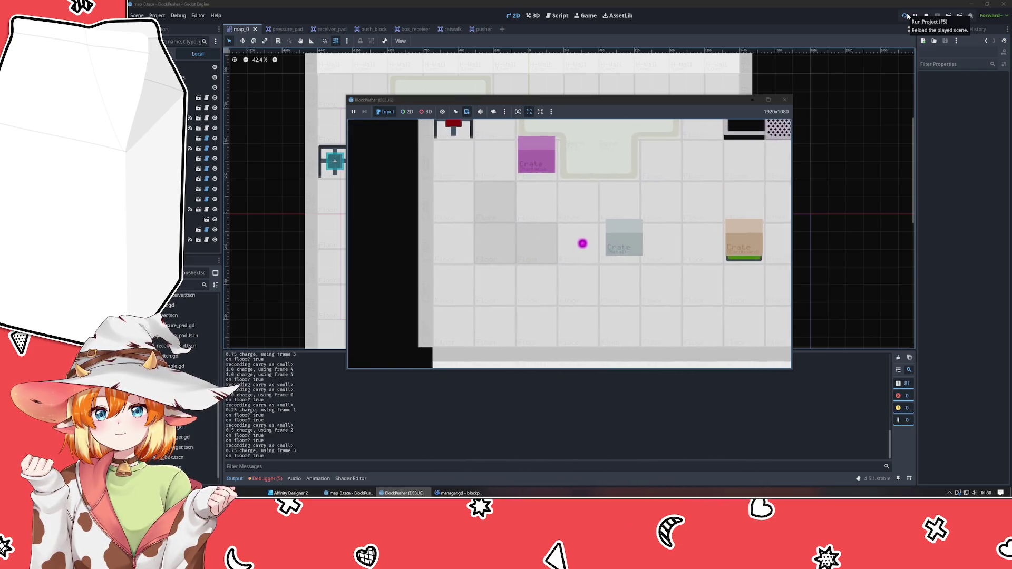
{"action": "key", "text": "Right"}
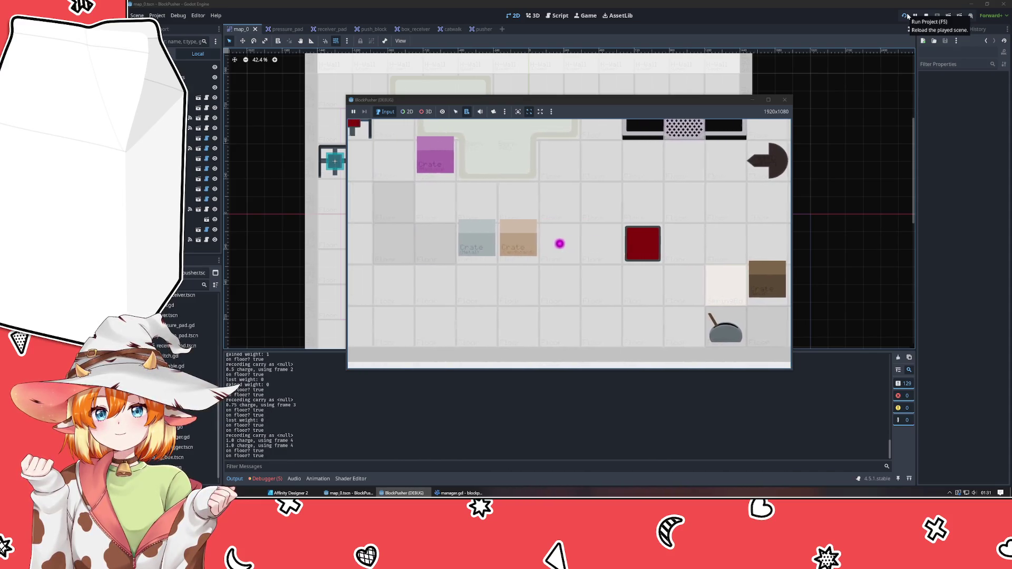
Step: Move the player left past the crates and push a crate up under the red pusher
{"action": "key", "text": "Up"}
{"action": "key", "text": "Left"}
{"action": "key", "text": "Left"}
{"action": "key", "text": "Left"}
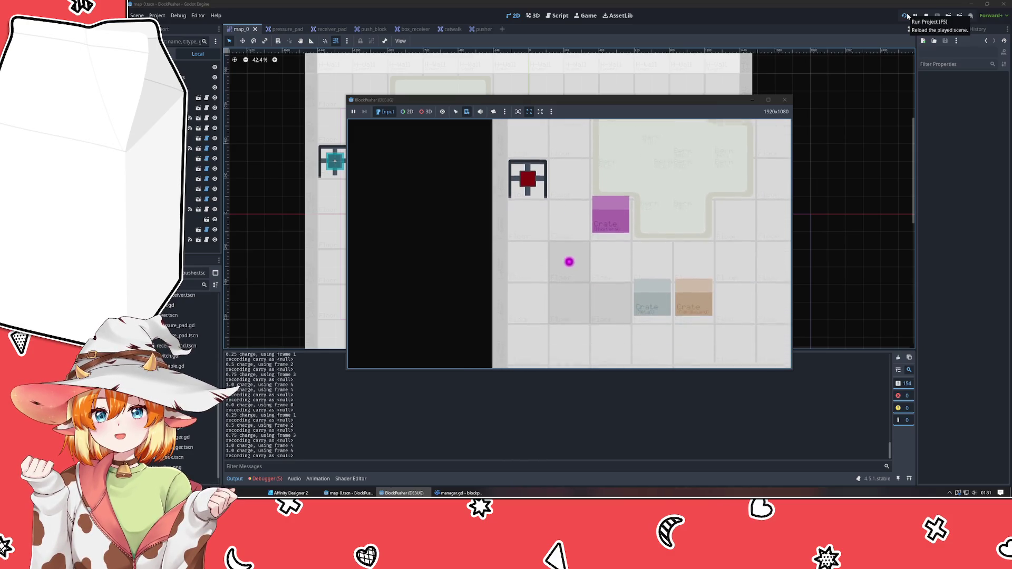
{"action": "key", "text": "Right"}
{"action": "key", "text": "Right"}
{"action": "key", "text": "Right"}
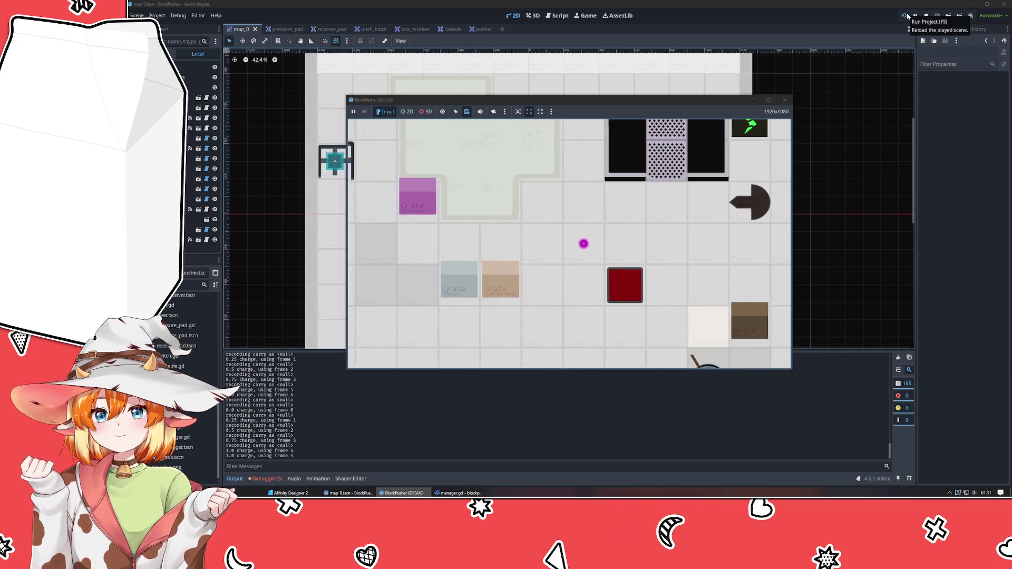
{"action": "key", "text": "Left"}
{"action": "key", "text": "Left"}
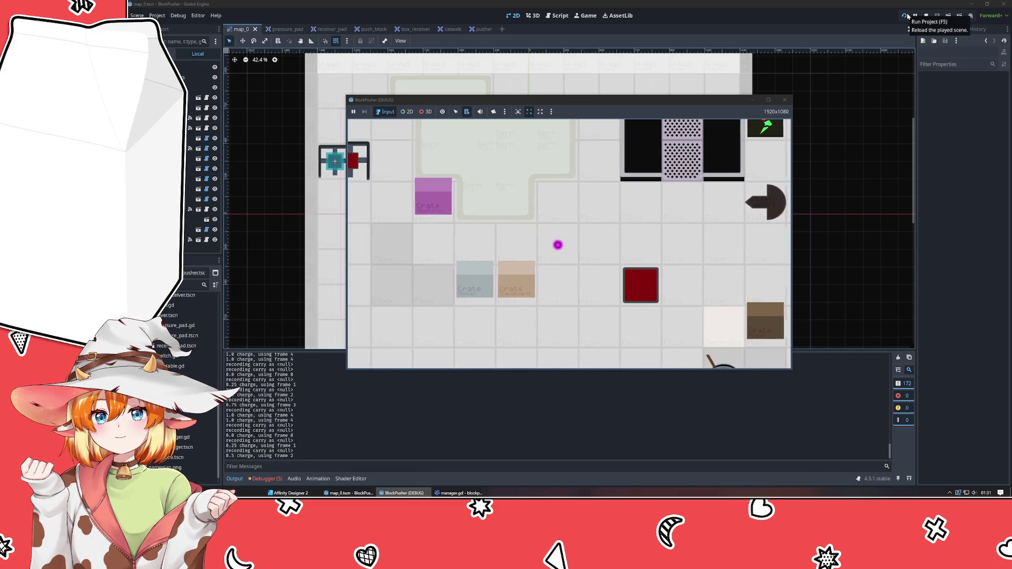
{"action": "key", "text": "Down"}
{"action": "key", "text": "Left"}
{"action": "key", "text": "Down"}
{"action": "key", "text": "Left"}
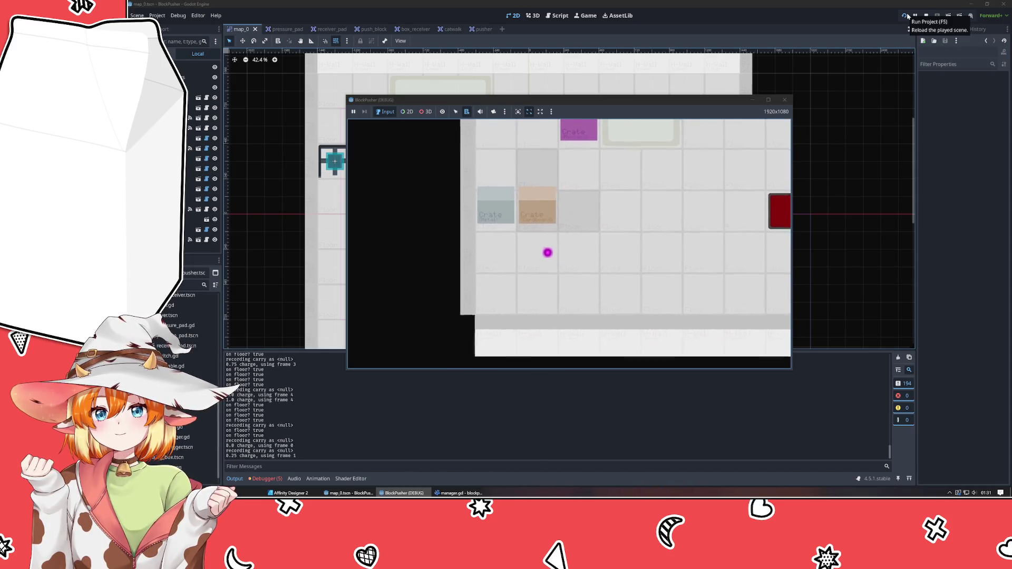
{"action": "key", "text": "Up"}
{"action": "key", "text": "Up"}
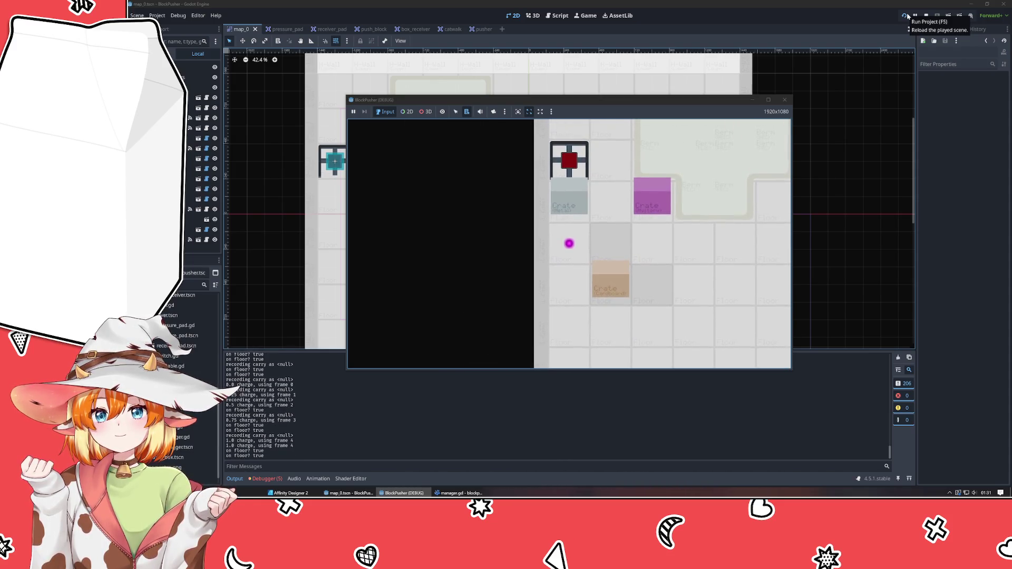
Step: Walk the player several tiles right, then one tile up and back down
{"action": "key", "text": "Right"}
{"action": "key", "text": "Right"}
{"action": "key", "text": "Right"}
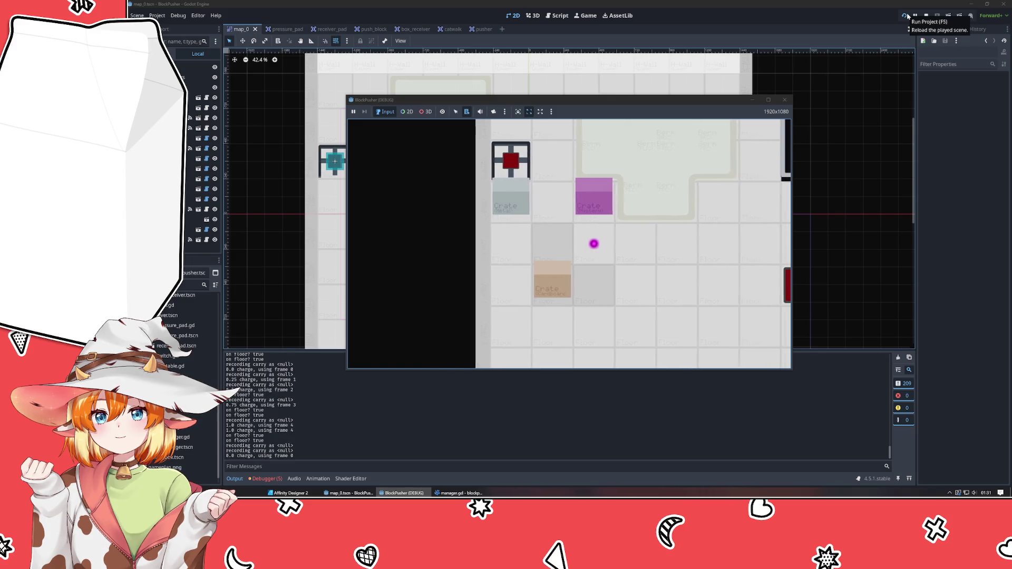
{"action": "key", "text": "Right"}
{"action": "key", "text": "Right"}
{"action": "key", "text": "Right"}
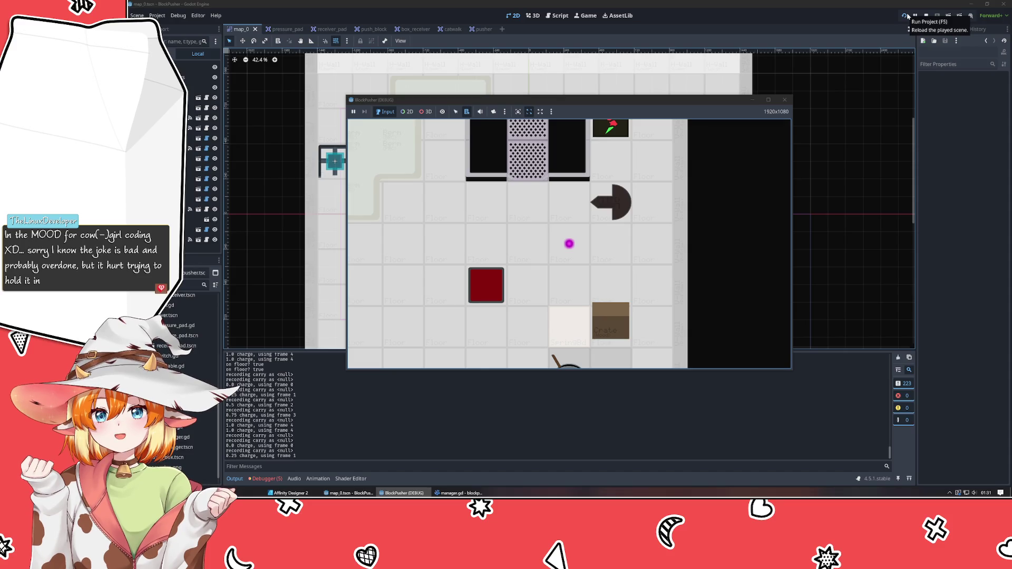
{"action": "key", "text": "Up"}
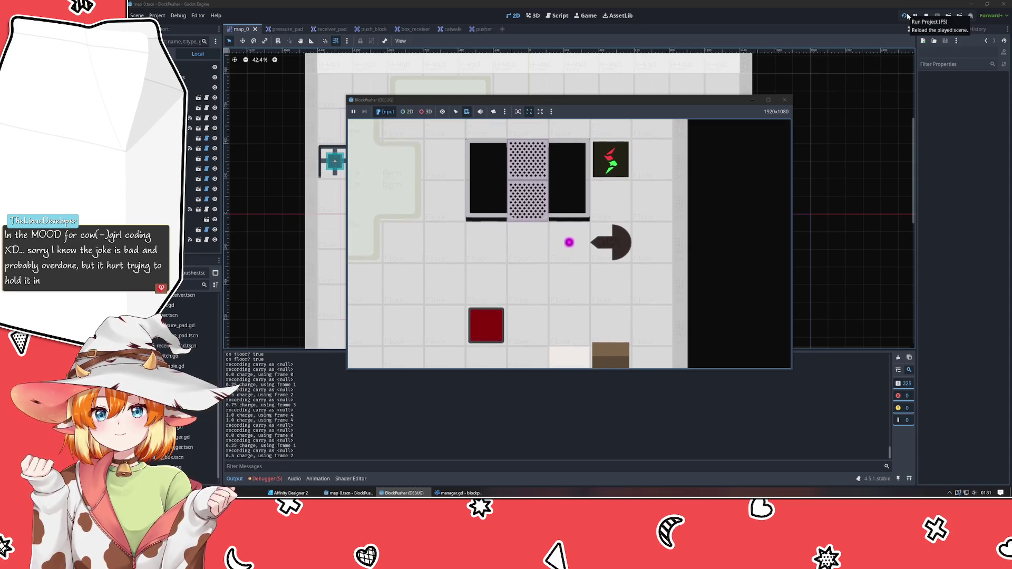
{"action": "key", "text": "Down"}
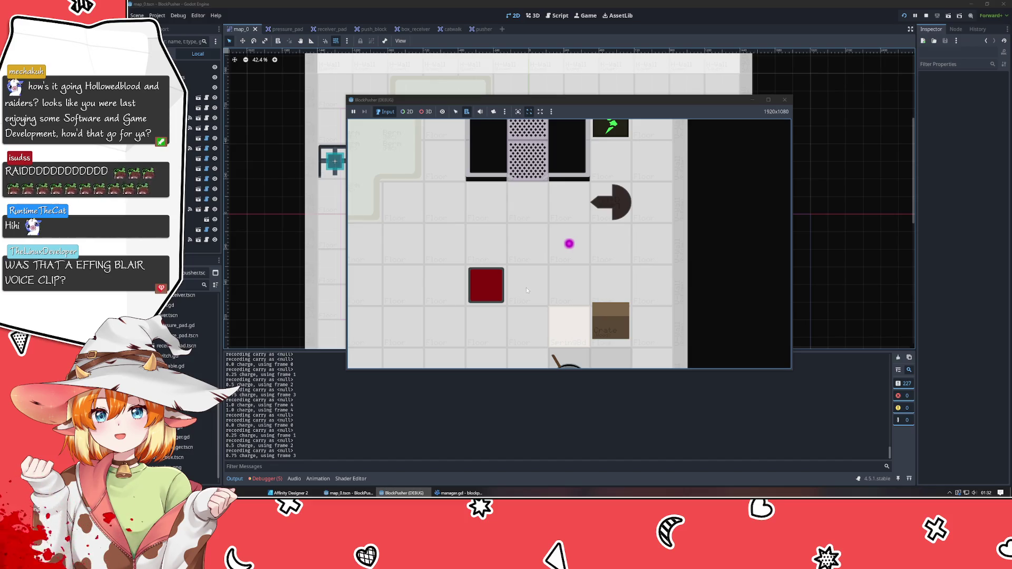
Step: Close the BlockPusher debug window and bring the Godot editor back into view
{"action": "left_click", "coordinate": [782, 101]}
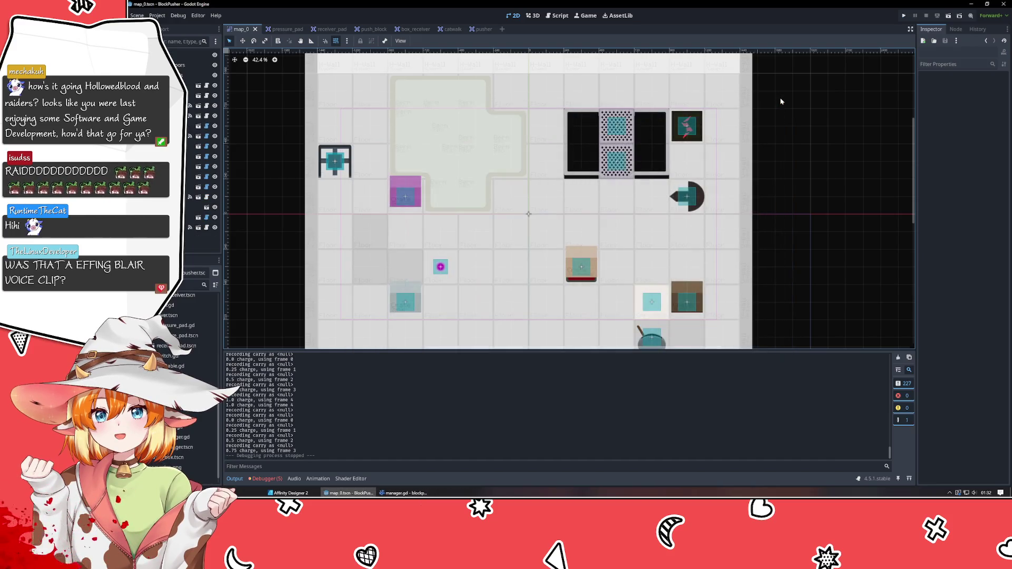
{"action": "key", "text": "super+d"}
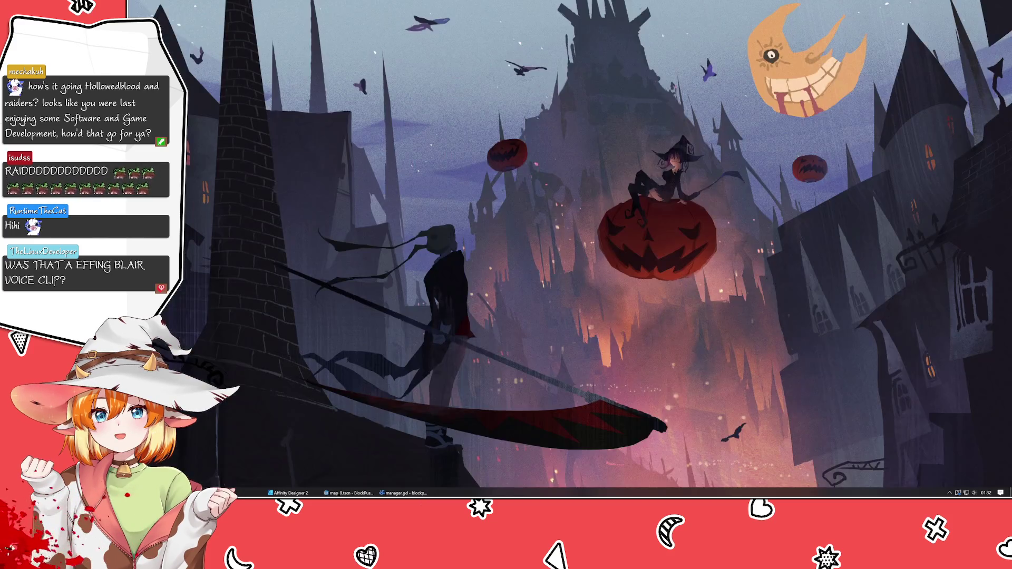
{"action": "key", "text": "super+d"}
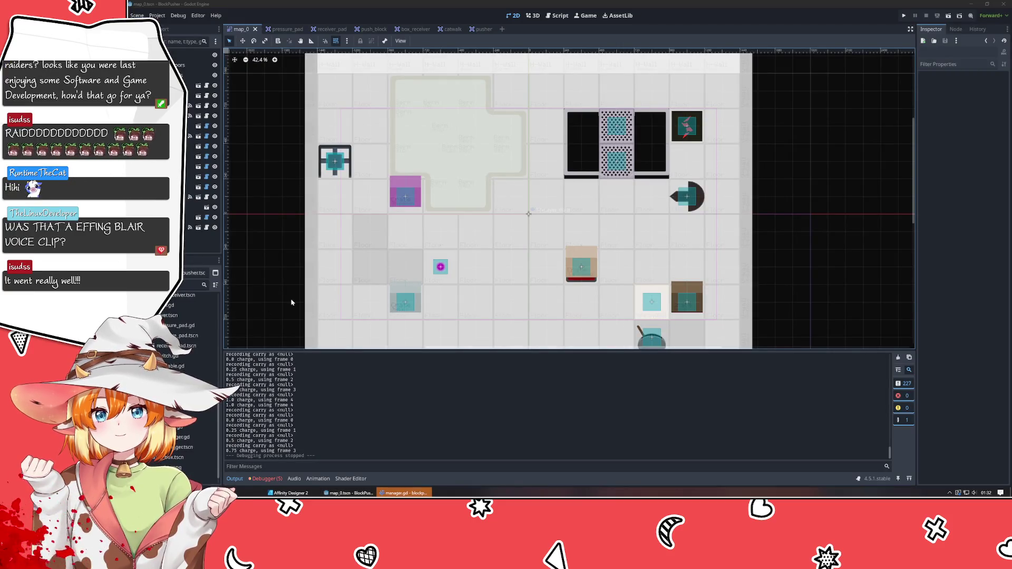
{"action": "left_click", "coordinate": [560, 287]}
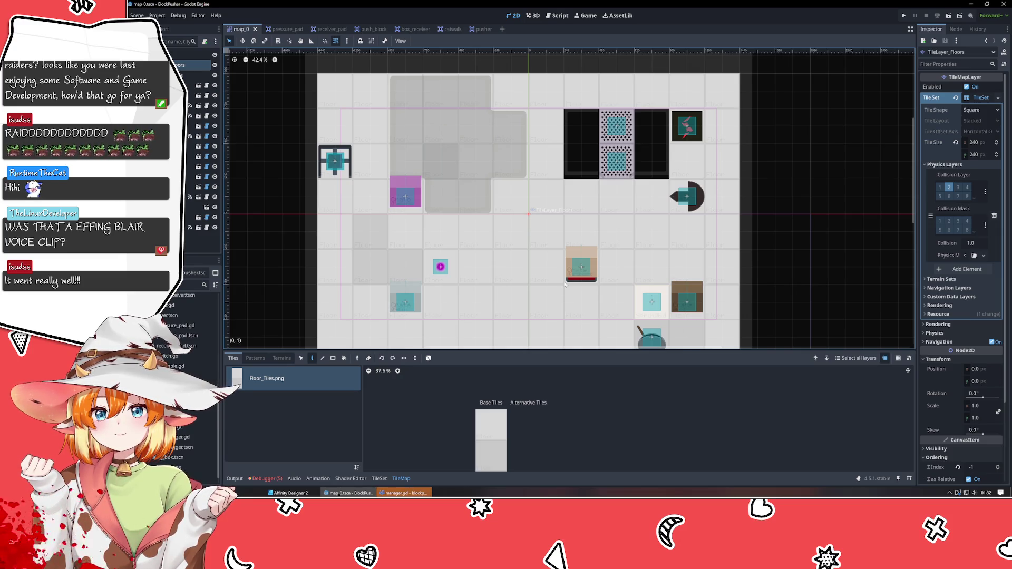
{"action": "left_click", "coordinate": [404, 493]}
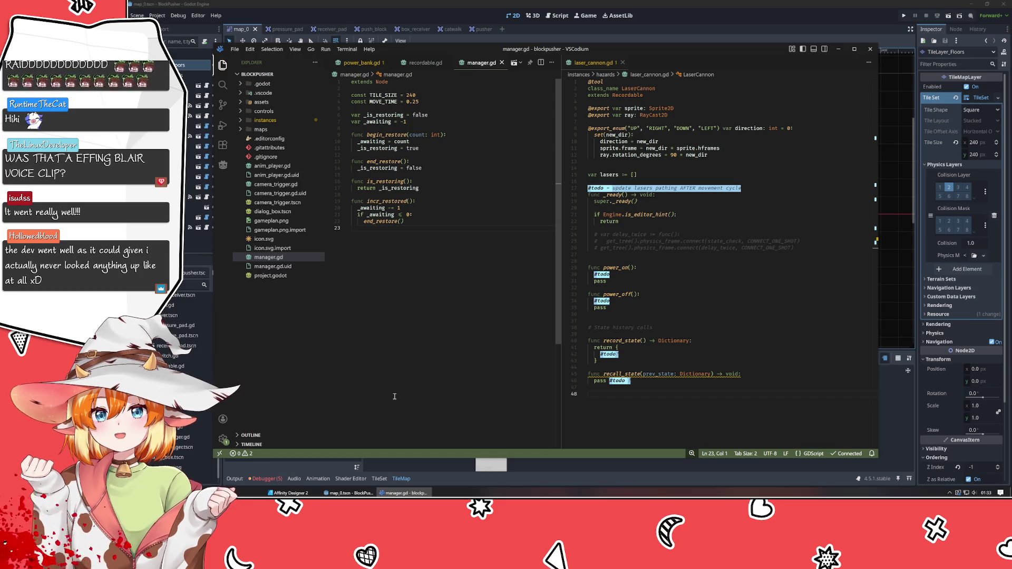
{"action": "key", "text": "alt+Tab"}
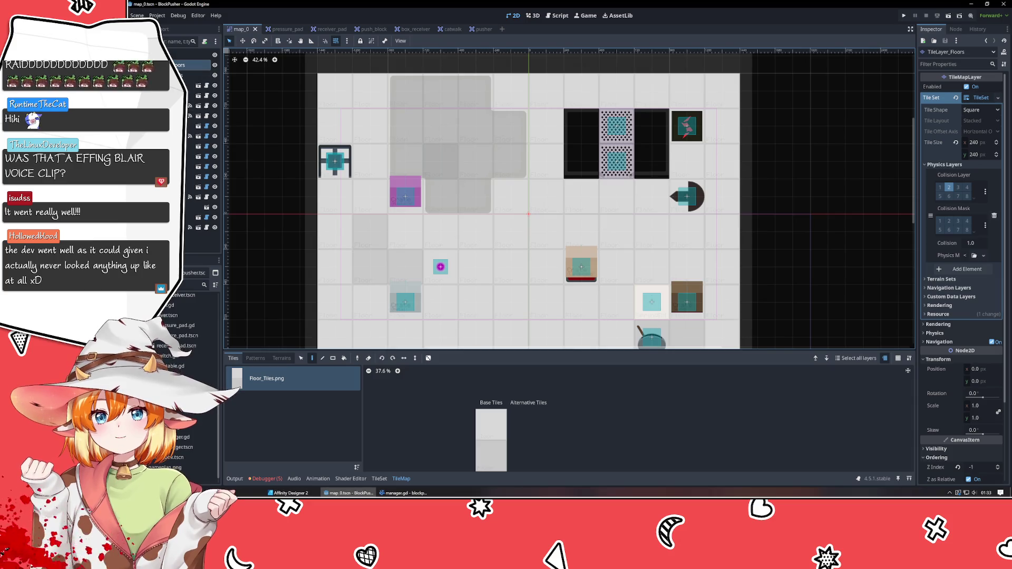
{"action": "left_click", "coordinate": [821, 343]}
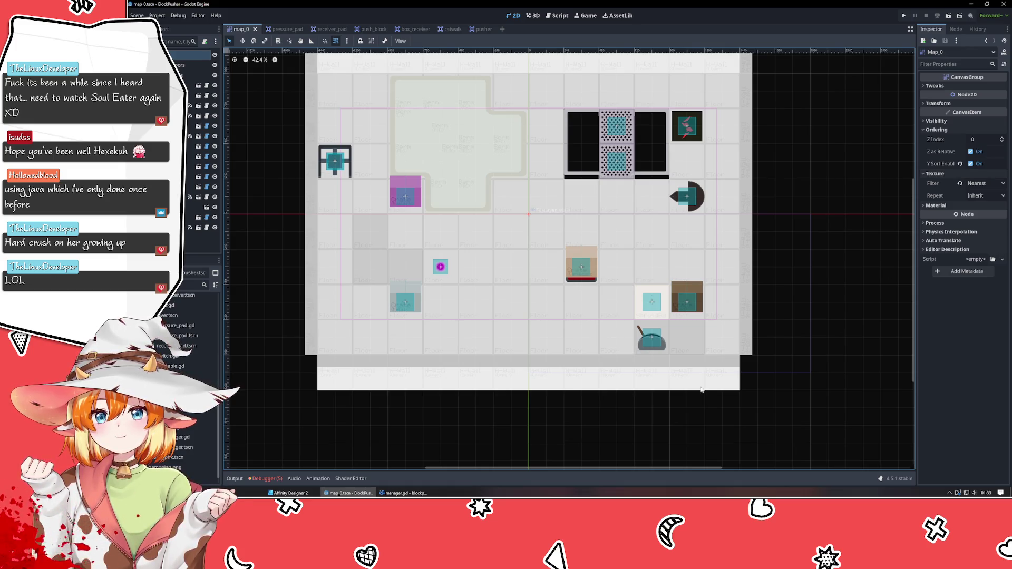
{"action": "scroll", "coordinate": [675, 329], "scroll_direction": "up", "scroll_amount": 5}
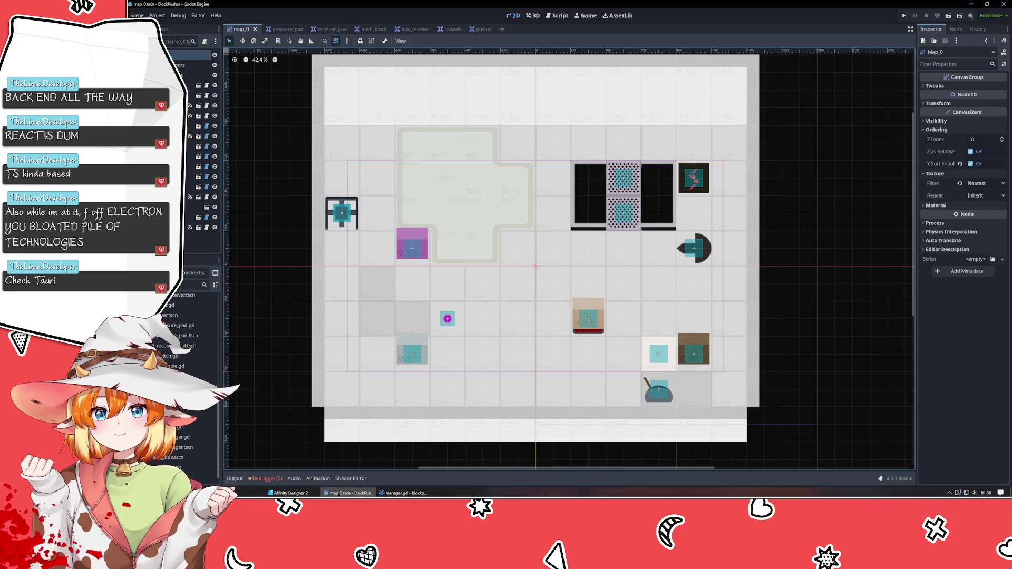
Step: Search DuckDuckGo for 'tauri' in a new Firefox tab and open the official Tauri site
{"action": "key", "text": "alt+Tab"}
{"action": "key", "text": "ctrl+t"}
{"action": "type", "text": "tauri"}
{"action": "key", "text": "Return"}
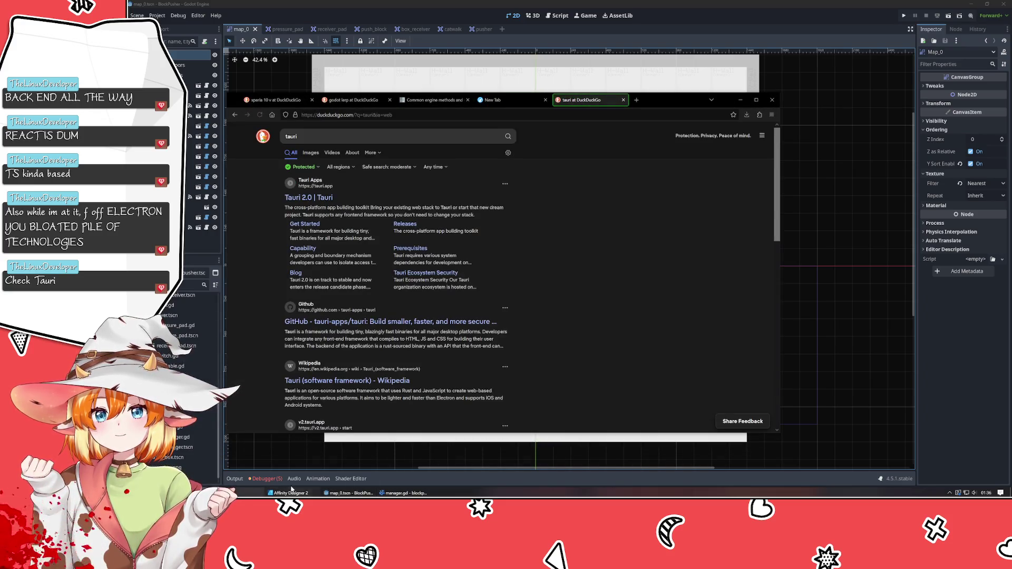
{"action": "left_click", "coordinate": [419, 196]}
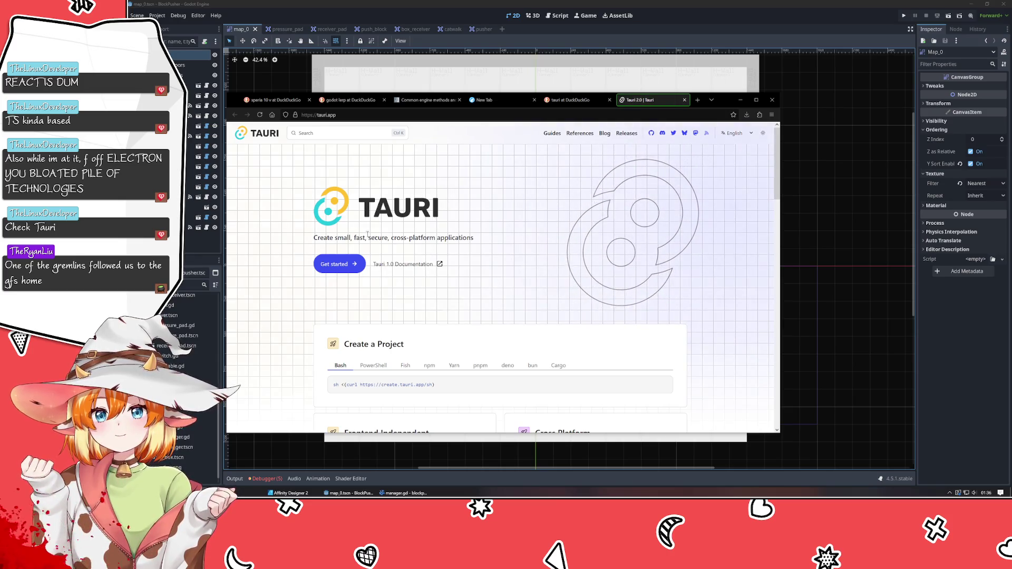
Step: Scroll through the Tauri homepage and return to the top of the page
{"action": "scroll", "coordinate": [511, 228], "scroll_direction": "down", "scroll_amount": 4}
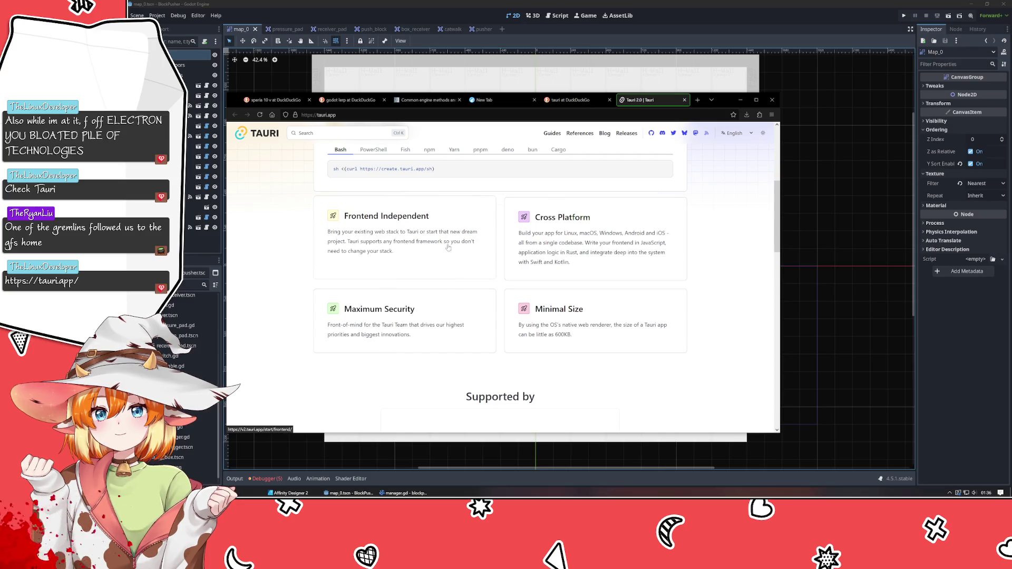
{"action": "scroll", "coordinate": [356, 275], "scroll_direction": "down", "scroll_amount": 5}
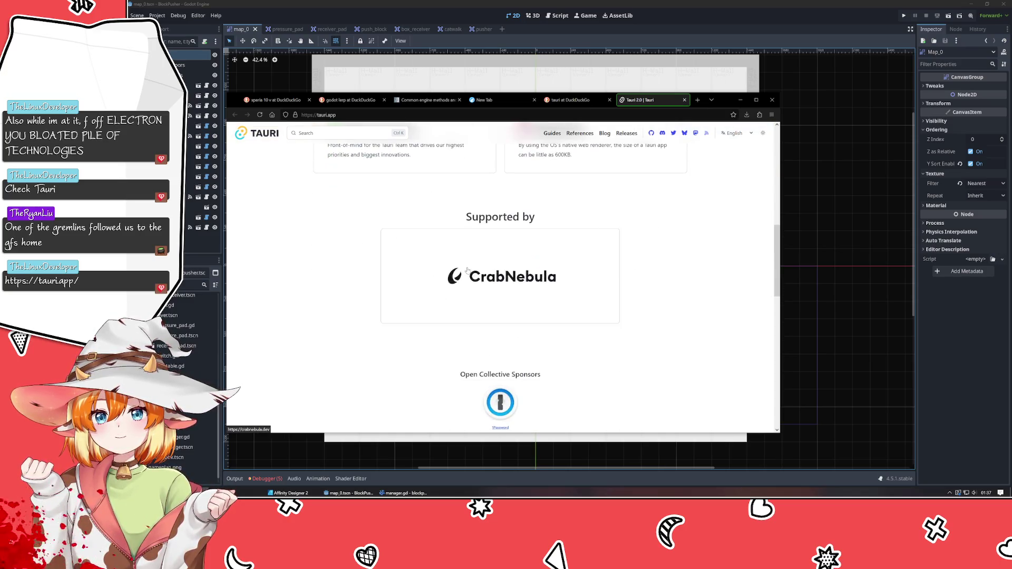
{"action": "scroll", "coordinate": [356, 274], "scroll_direction": "down", "scroll_amount": 5}
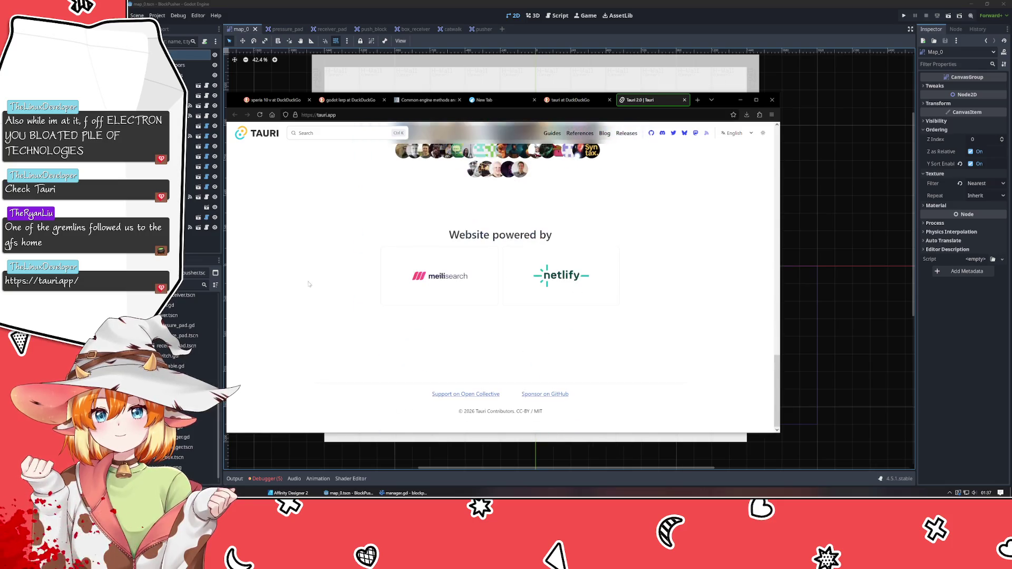
{"action": "scroll", "coordinate": [328, 278], "scroll_direction": "up", "scroll_amount": 3}
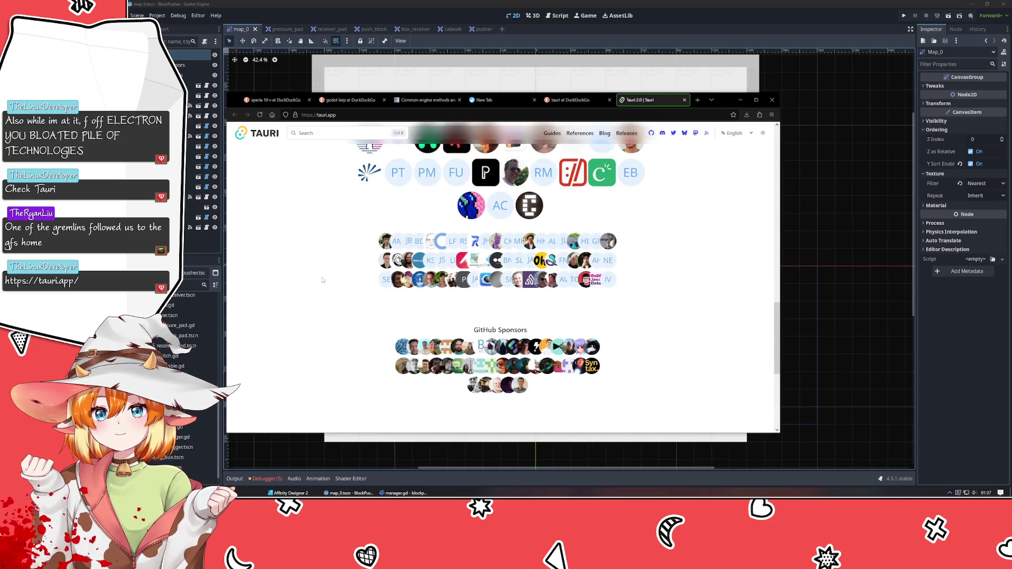
{"action": "key", "text": "Home"}
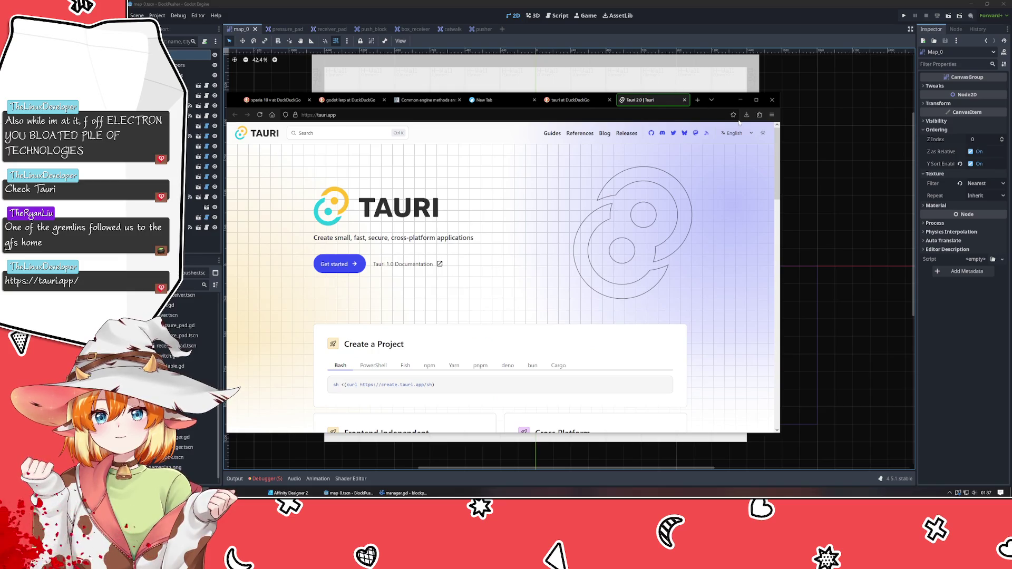
Step: Bookmark the Tauri homepage, then go back to the editor showing the manager.gd code
{"action": "left_click", "coordinate": [733, 114]}
{"action": "key", "text": "Return"}
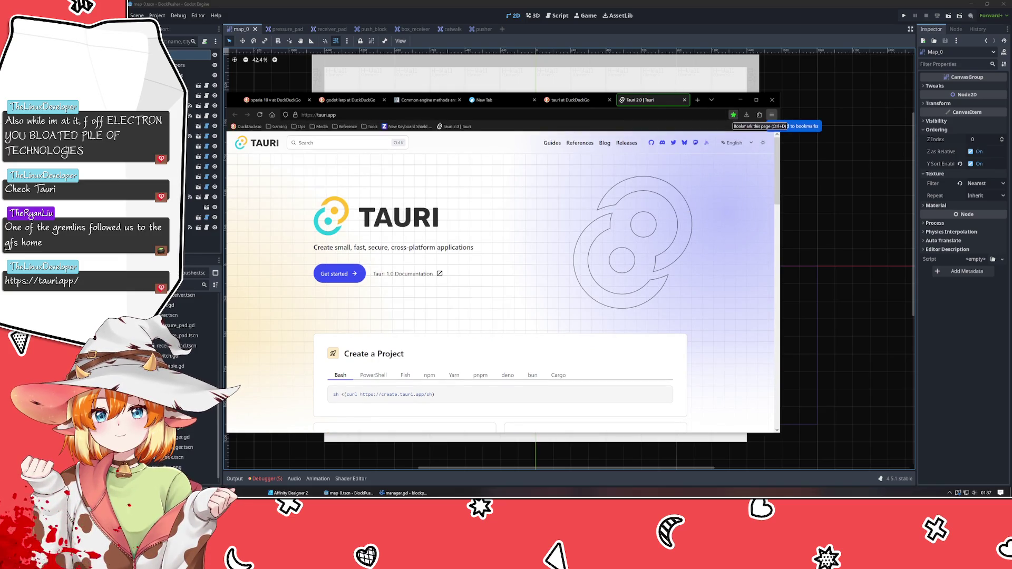
{"action": "left_click", "coordinate": [815, 324]}
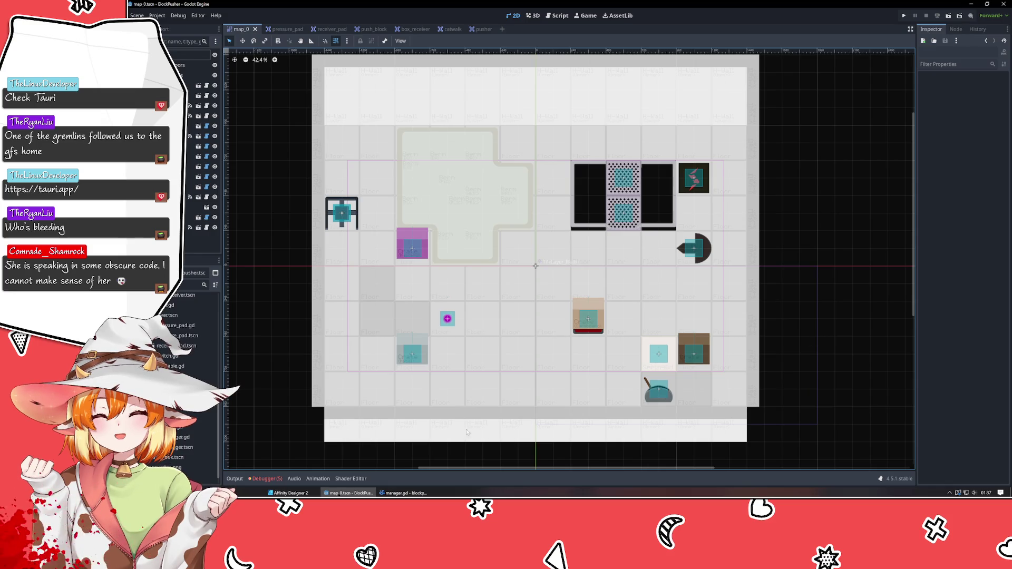
{"action": "left_click", "coordinate": [403, 492]}
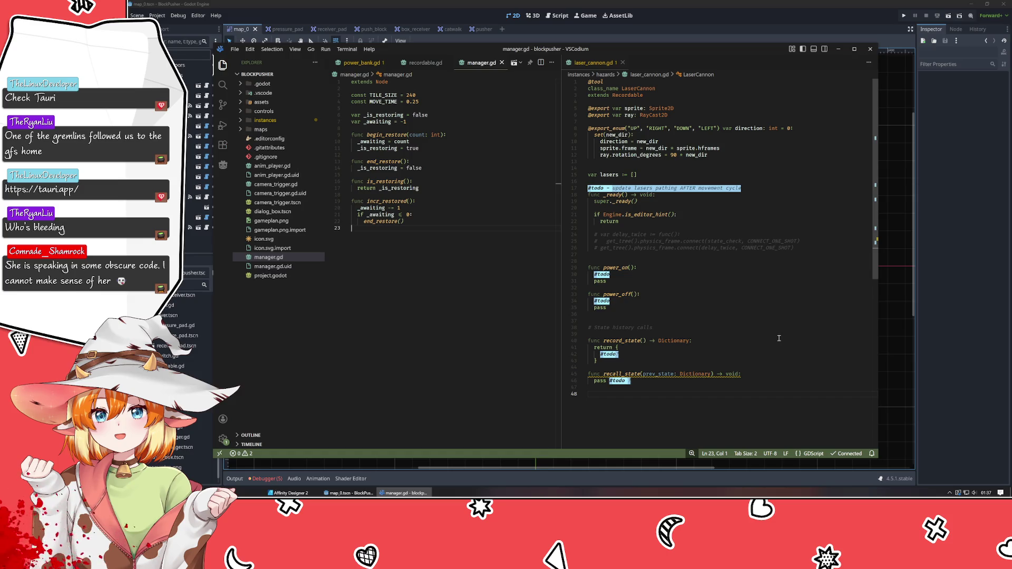
{"action": "left_click", "coordinate": [671, 21]}
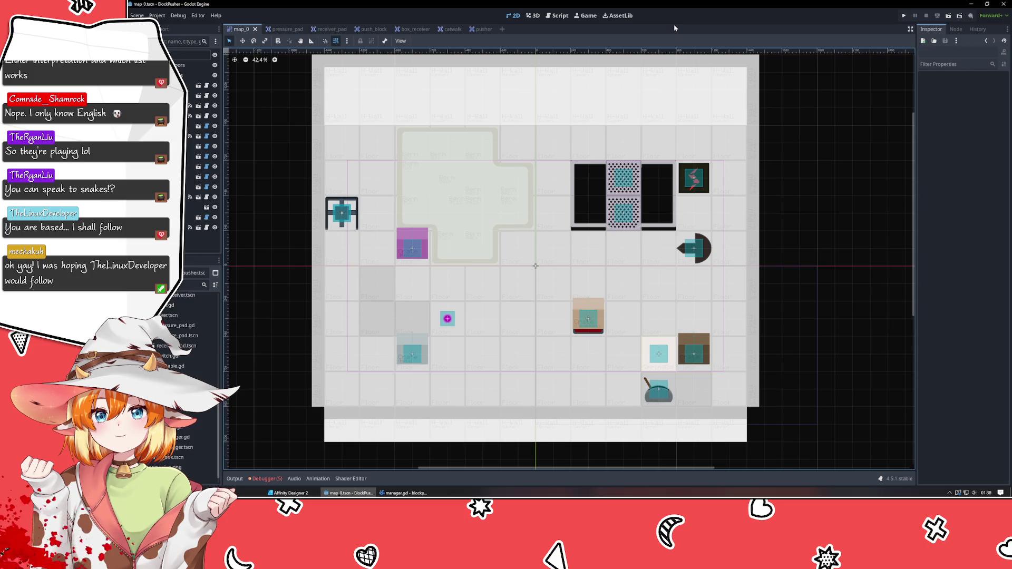
Step: Pan the map_0 viewport slightly left
{"action": "mouse_move", "coordinate": [603, 352]}
{"action": "left_mouse_down"}
{"action": "mouse_move", "coordinate": [594, 351]}
{"action": "mouse_move", "coordinate": [581, 410]}
{"action": "mouse_move", "coordinate": [546, 349]}
{"action": "mouse_move", "coordinate": [578, 375]}
{"action": "mouse_move", "coordinate": [589, 366]}
{"action": "left_mouse_up"}
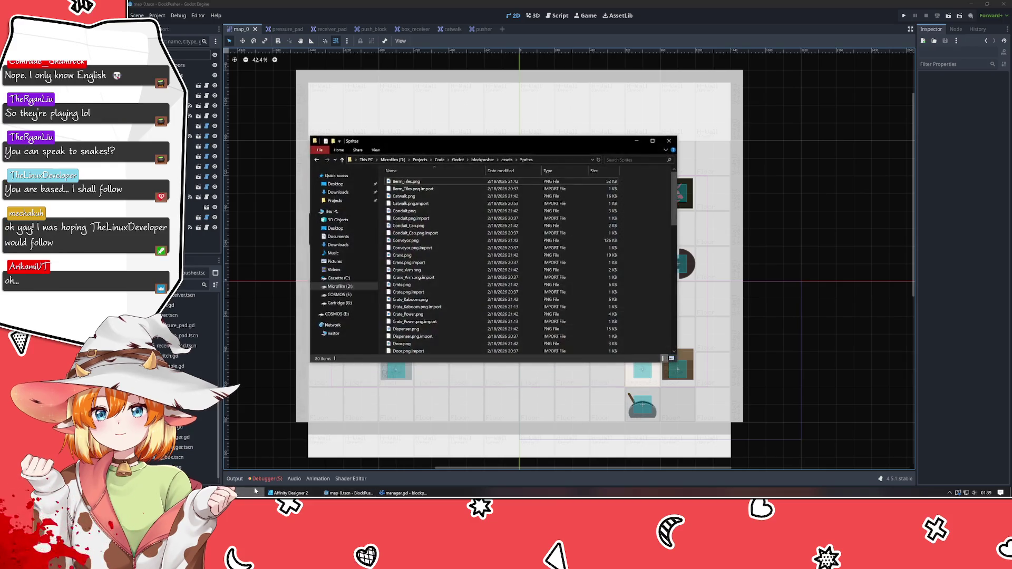
Step: Open the errors list and select TileLayer_Walls to show its Wall_Tiles.png palette
{"action": "left_click", "coordinate": [266, 479]}
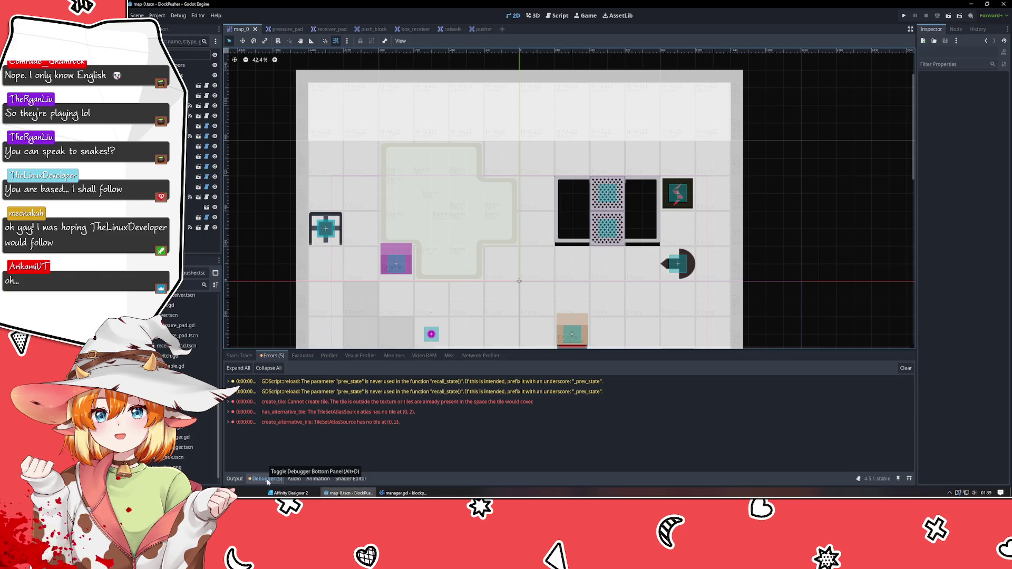
{"action": "left_click", "coordinate": [262, 479]}
{"action": "left_click", "coordinate": [182, 75]}
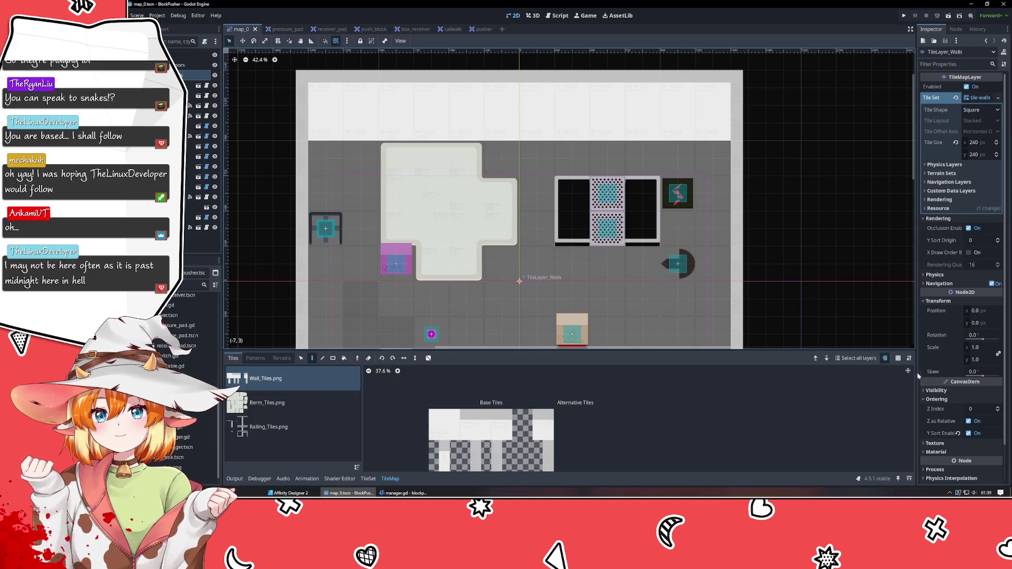
Step: Select the Lever node so the Inspector shows its lever.gd properties
{"action": "left_click", "coordinate": [189, 217]}
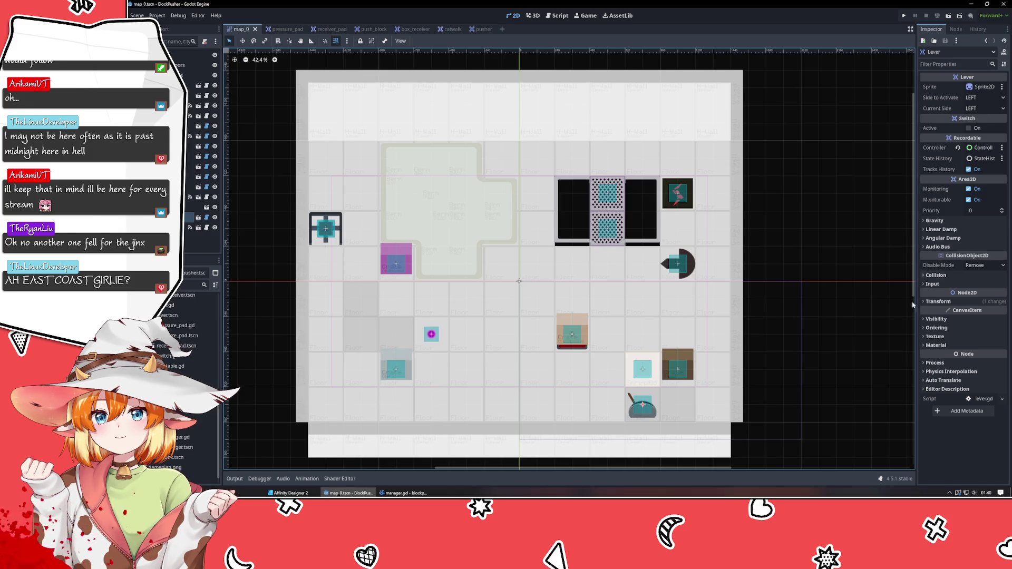
{"action": "left_click", "coordinate": [802, 388]}
{"action": "mouse_move", "coordinate": [802, 389]}
{"action": "left_mouse_down"}
{"action": "mouse_move", "coordinate": [783, 322]}
{"action": "mouse_move", "coordinate": [801, 343]}
{"action": "left_mouse_up"}
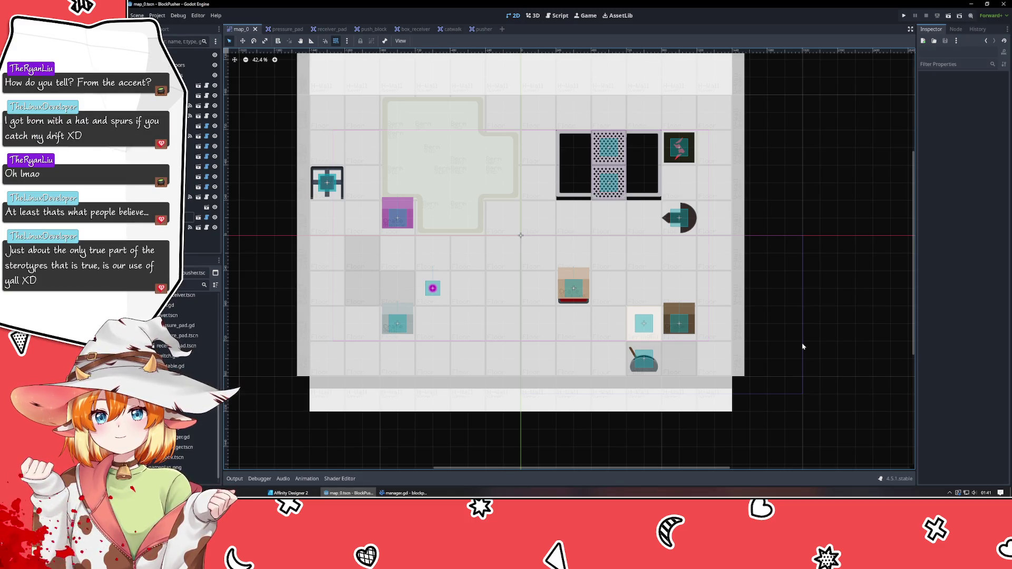
{"action": "left_click_drag", "start_coordinate": [803, 346], "coordinate": [819, 333]}
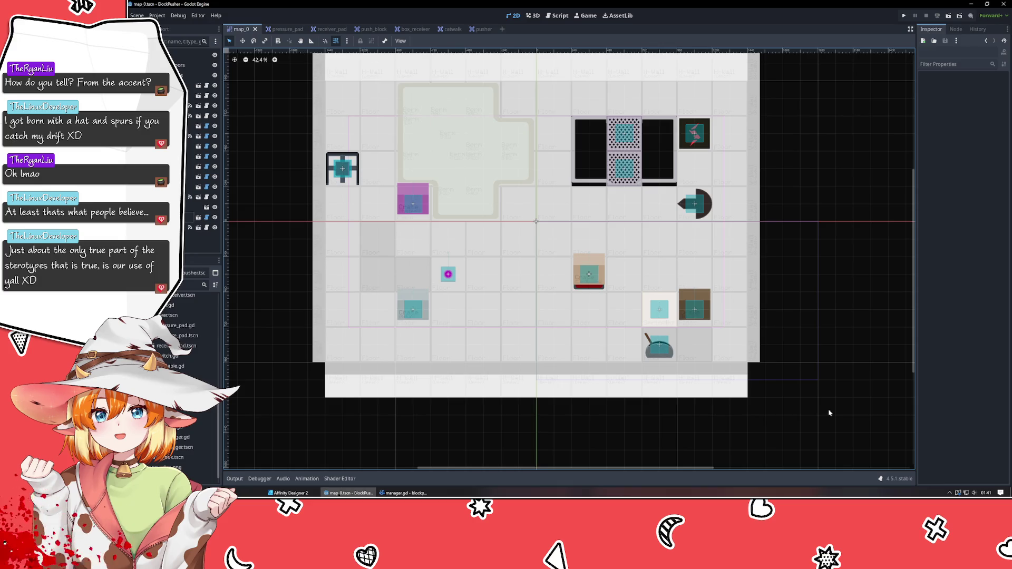
{"action": "left_click", "coordinate": [771, 347]}
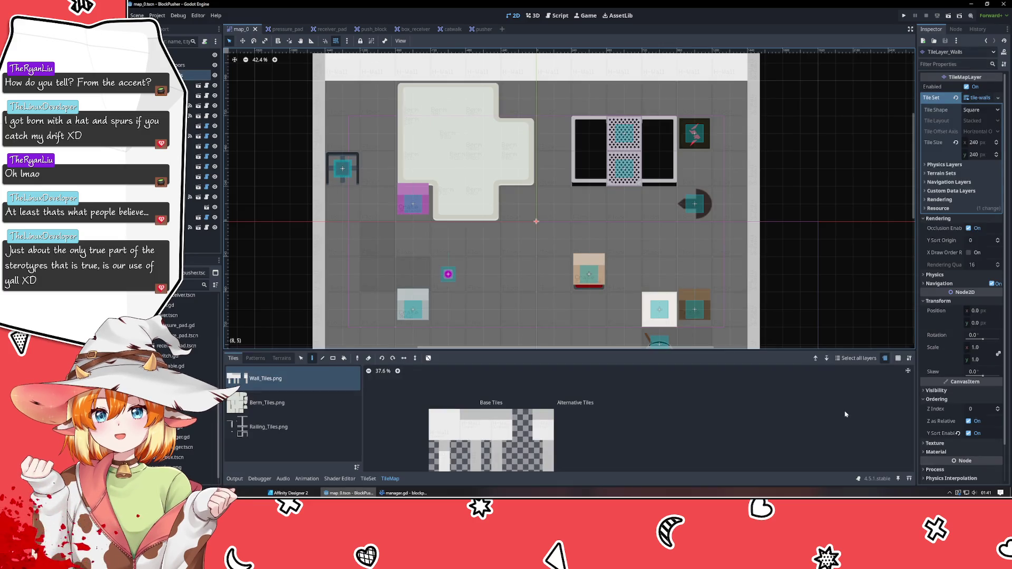
{"action": "left_click", "coordinate": [195, 217]}
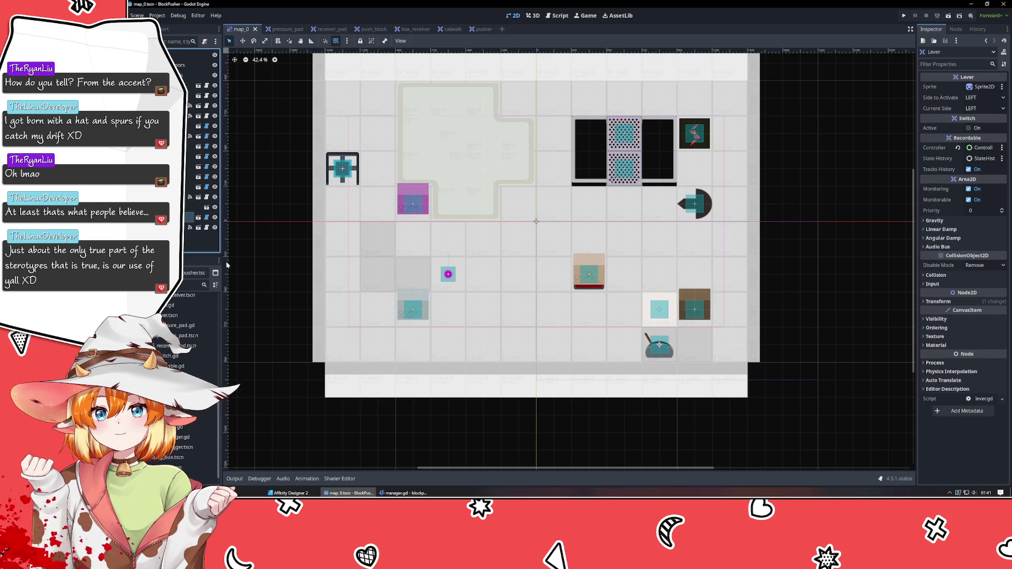
{"action": "left_click_drag", "start_coordinate": [864, 429], "coordinate": [742, 321]}
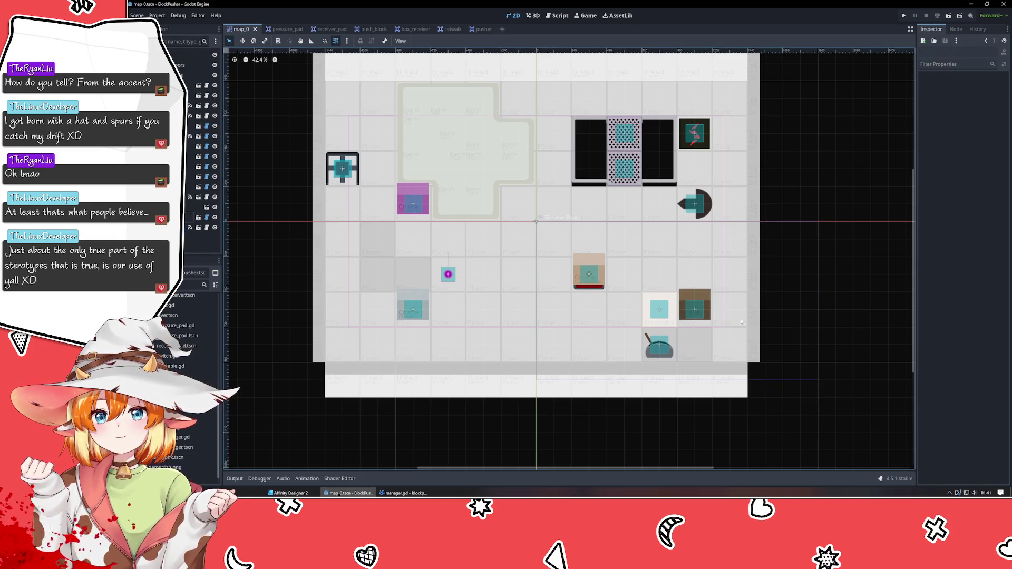
{"action": "left_click_drag", "start_coordinate": [840, 322], "coordinate": [826, 429]}
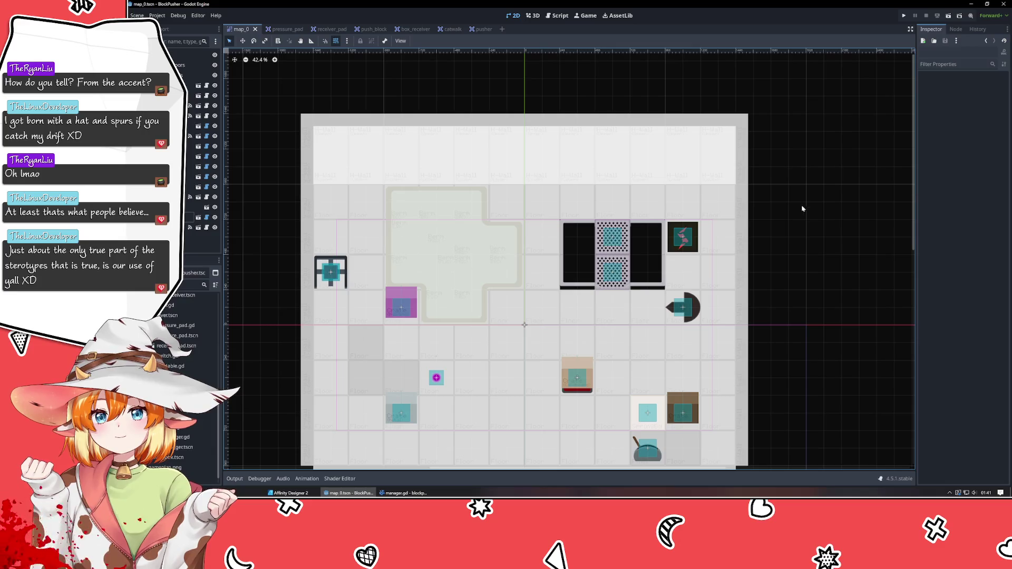
{"action": "scroll", "coordinate": [675, 234], "scroll_direction": "up", "scroll_amount": 1}
{"action": "scroll", "coordinate": [627, 225], "scroll_direction": "down", "scroll_amount": 1}
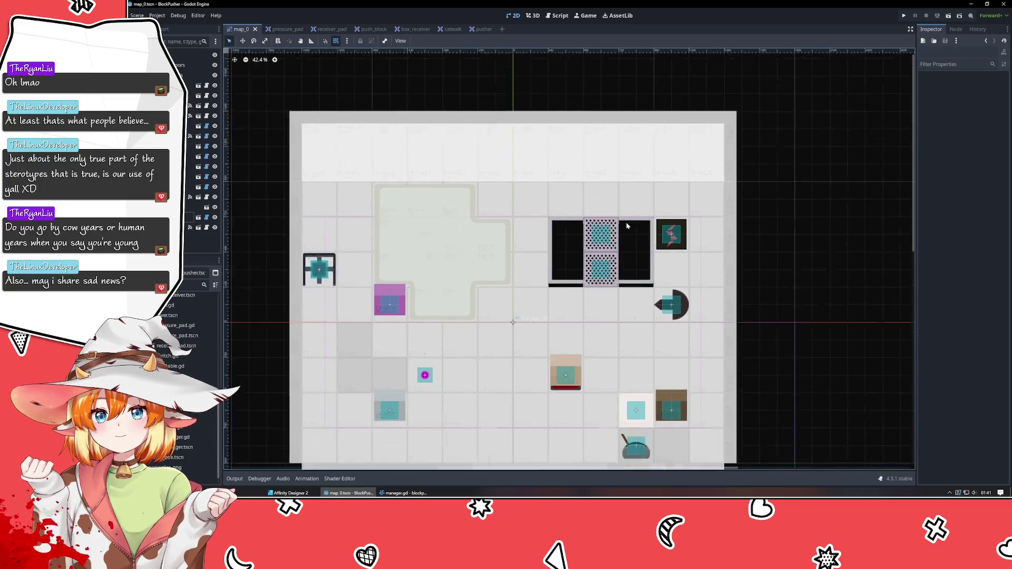
{"action": "scroll", "coordinate": [627, 225], "scroll_direction": "down", "scroll_amount": 1}
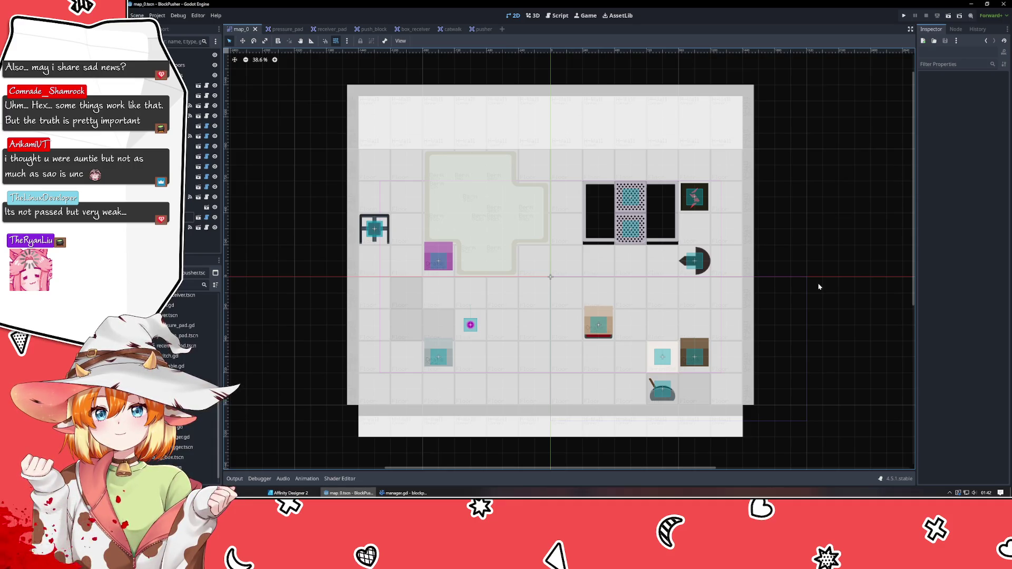
{"action": "mouse_move", "coordinate": [819, 287]}
{"action": "left_mouse_down"}
{"action": "mouse_move", "coordinate": [764, 290]}
{"action": "mouse_move", "coordinate": [753, 241]}
{"action": "left_mouse_up"}
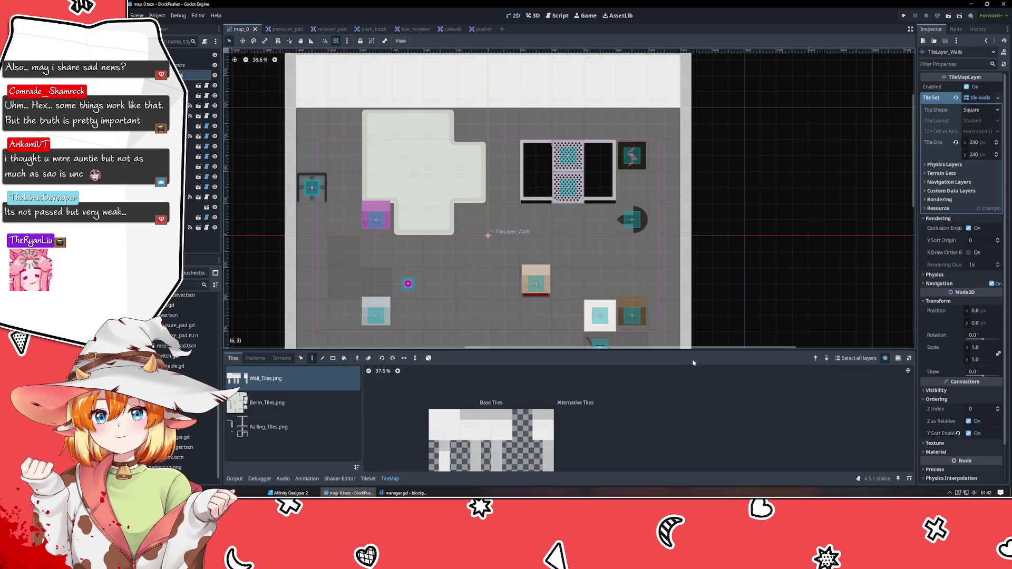
{"action": "left_click", "coordinate": [685, 345]}
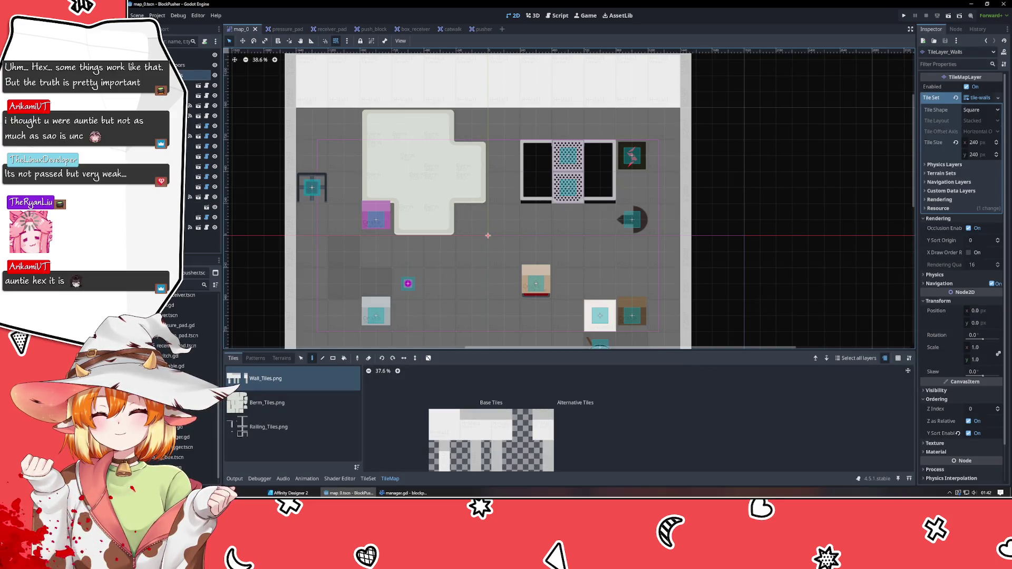
{"action": "left_click", "coordinate": [174, 114]}
{"action": "mouse_move", "coordinate": [384, 429]}
{"action": "left_mouse_down"}
{"action": "mouse_move", "coordinate": [372, 384]}
{"action": "mouse_move", "coordinate": [374, 405]}
{"action": "left_mouse_up"}
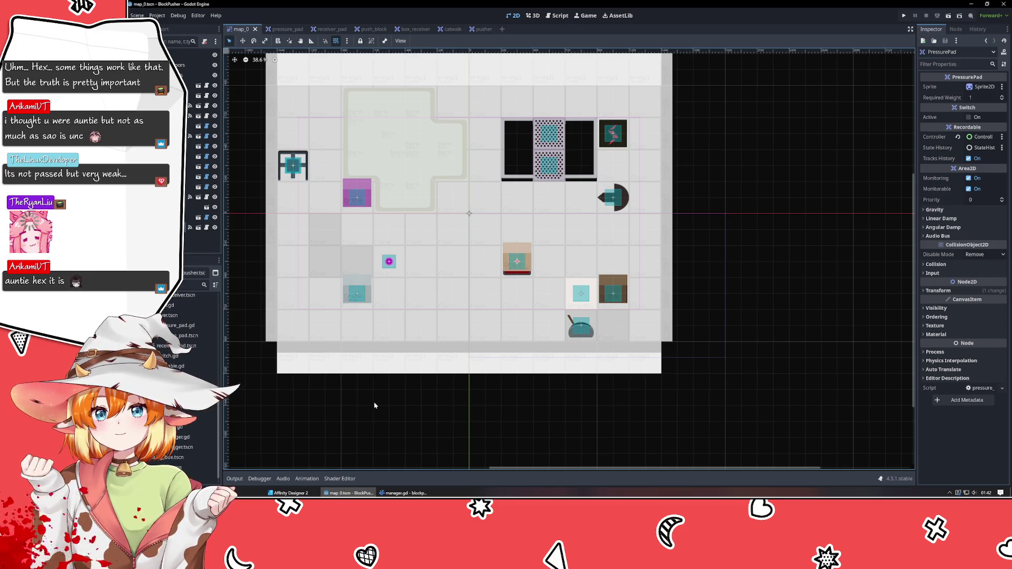
{"action": "left_click", "coordinate": [357, 301]}
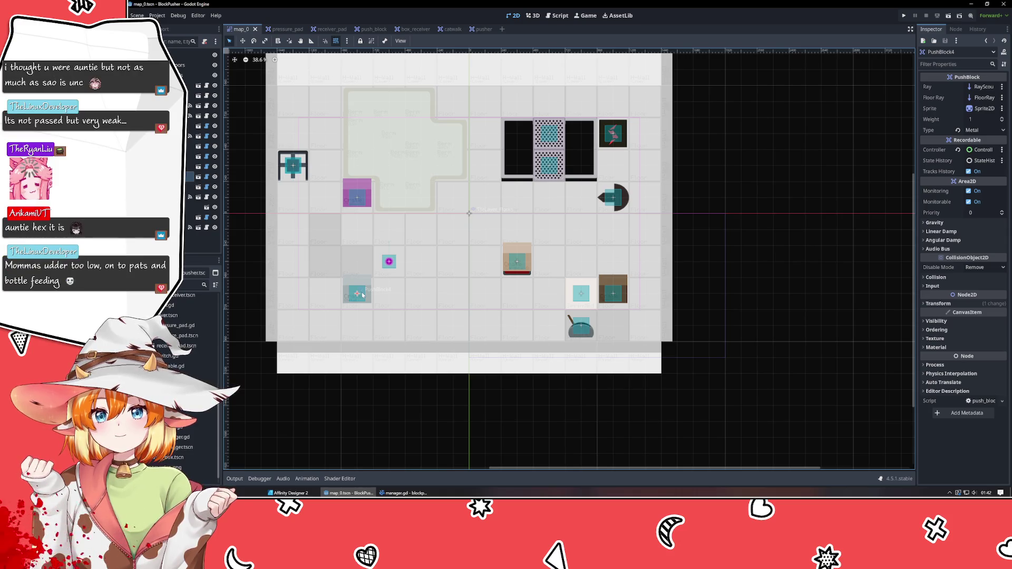
{"action": "left_click", "coordinate": [345, 423]}
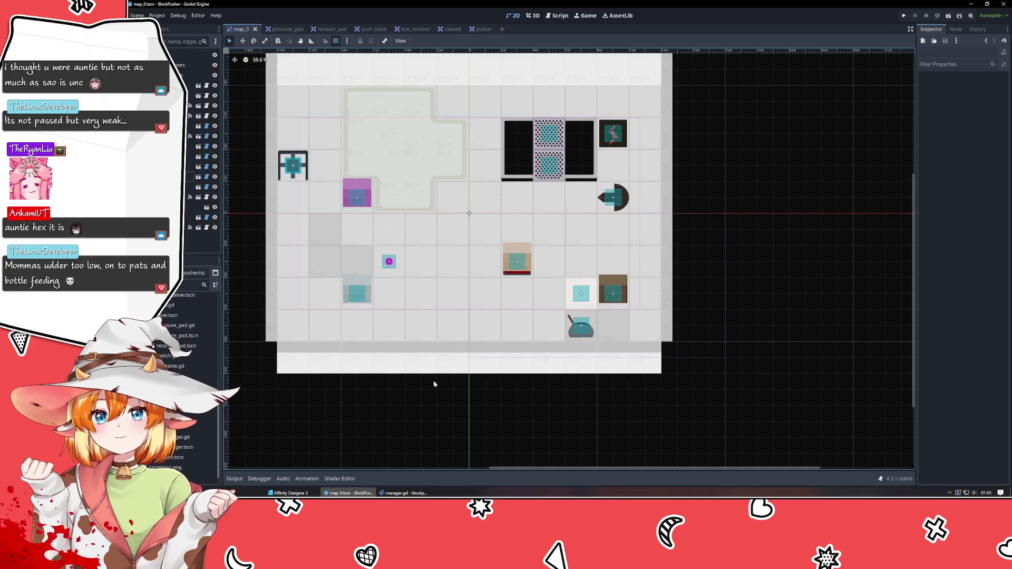
{"action": "scroll", "coordinate": [434, 384], "scroll_direction": "left", "scroll_amount": 3}
{"action": "scroll", "coordinate": [501, 379], "scroll_direction": "right", "scroll_amount": 2}
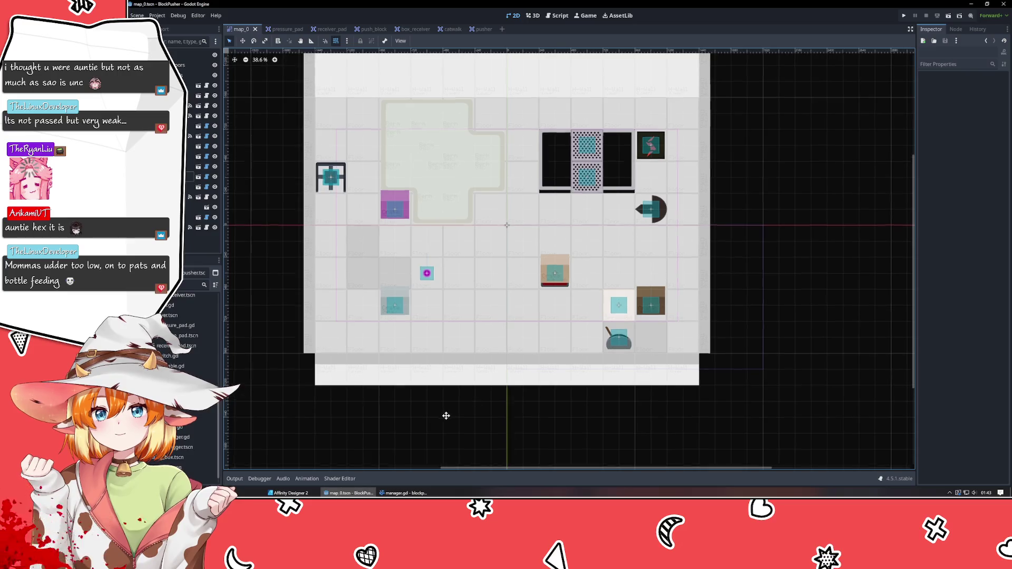
{"action": "scroll", "coordinate": [445, 413], "scroll_direction": "up", "scroll_amount": 3}
{"action": "scroll", "coordinate": [418, 458], "scroll_direction": "down", "scroll_amount": 1}
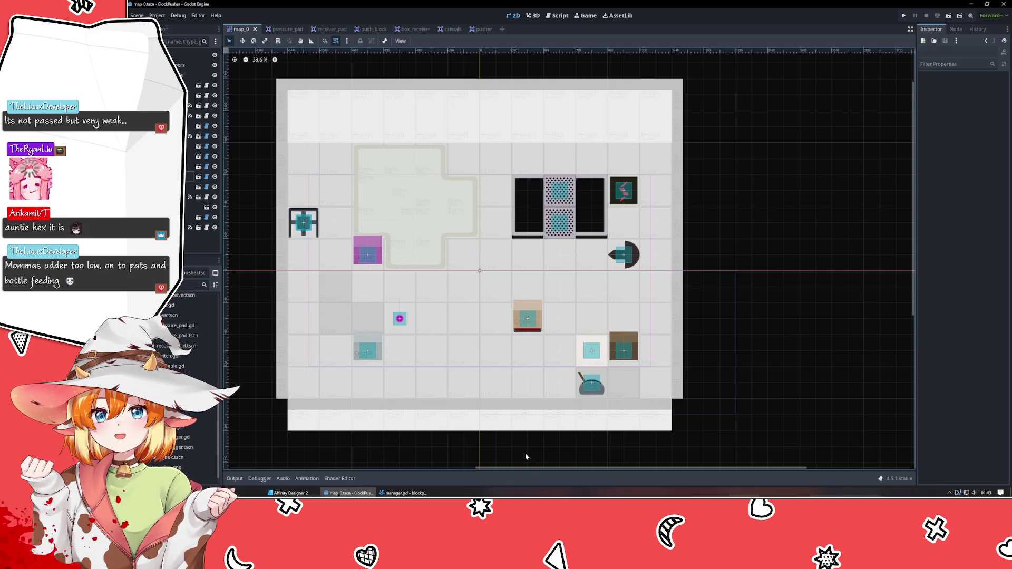
Step: Run the BlockPusher game briefly with F5 to test the level, then close the game window
{"action": "key", "text": "F5"}
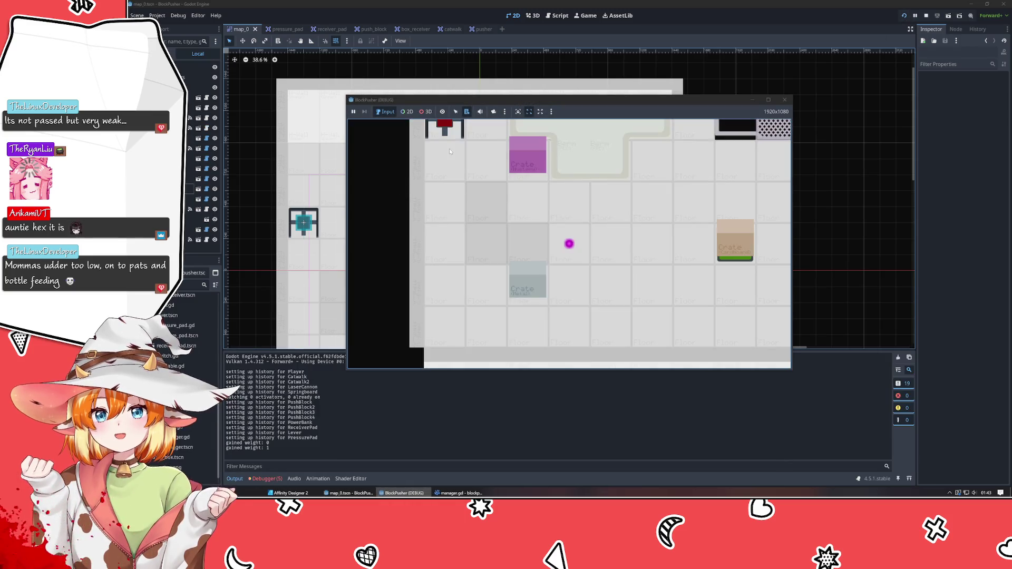
{"action": "left_click", "coordinate": [785, 100]}
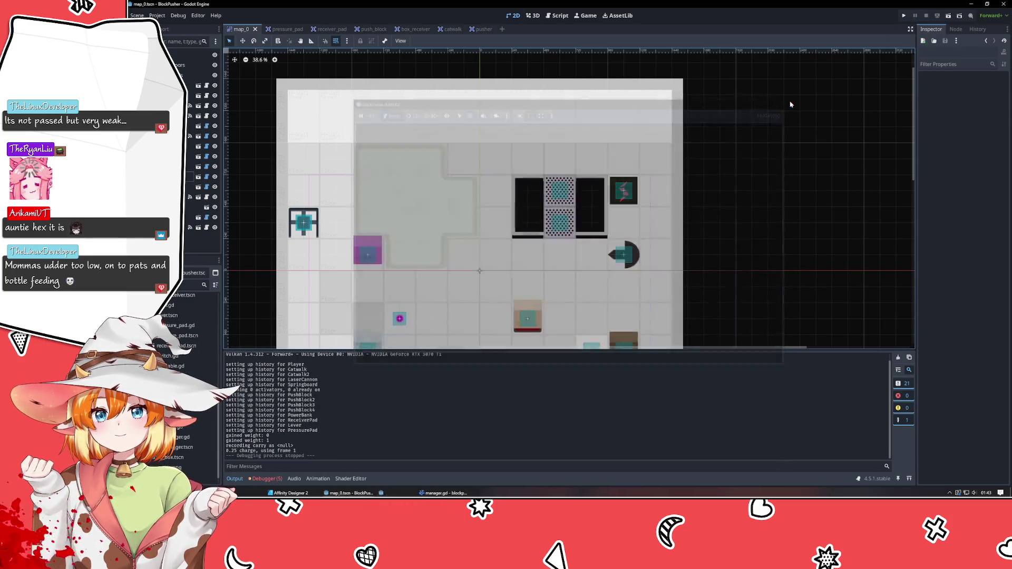
{"action": "mouse_move", "coordinate": [776, 176]}
{"action": "left_mouse_down"}
{"action": "mouse_move", "coordinate": [752, 158]}
{"action": "mouse_move", "coordinate": [745, 107]}
{"action": "left_mouse_up"}
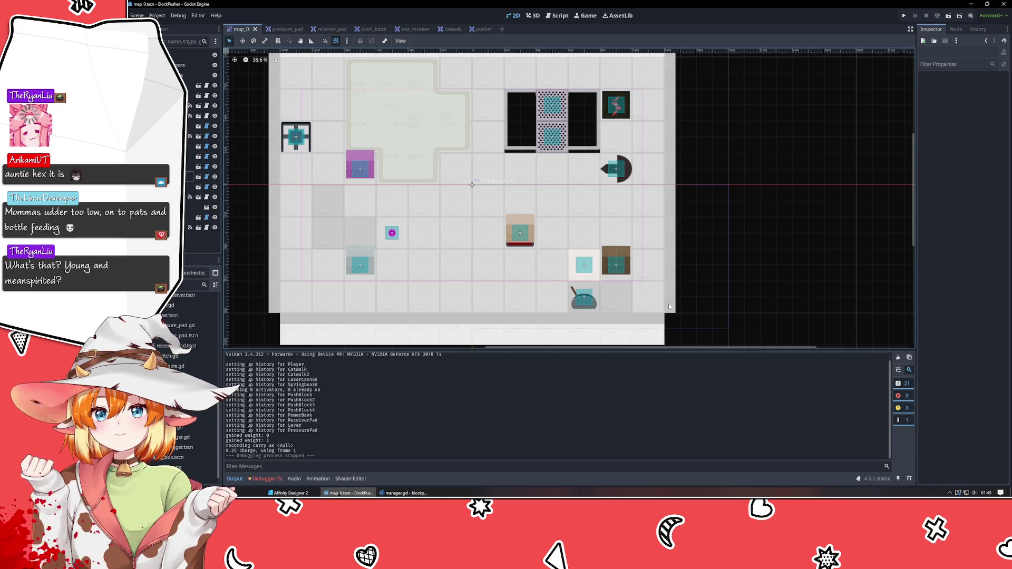
{"action": "mouse_move", "coordinate": [708, 228]}
{"action": "left_mouse_down"}
{"action": "mouse_move", "coordinate": [729, 235]}
{"action": "mouse_move", "coordinate": [753, 150]}
{"action": "mouse_move", "coordinate": [687, 264]}
{"action": "left_mouse_up"}
{"action": "scroll", "coordinate": [753, 151], "scroll_direction": "down", "scroll_amount": 1}
{"action": "scroll", "coordinate": [713, 321], "scroll_direction": "down", "scroll_amount": 1}
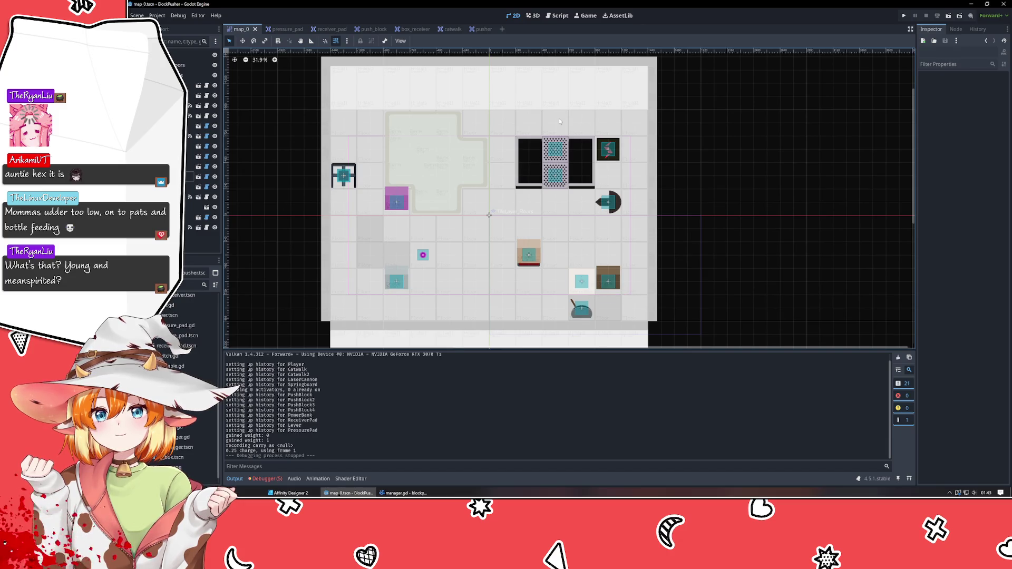
{"action": "scroll", "coordinate": [559, 121], "scroll_direction": "up", "scroll_amount": 5}
{"action": "scroll", "coordinate": [538, 105], "scroll_direction": "down", "scroll_amount": 5}
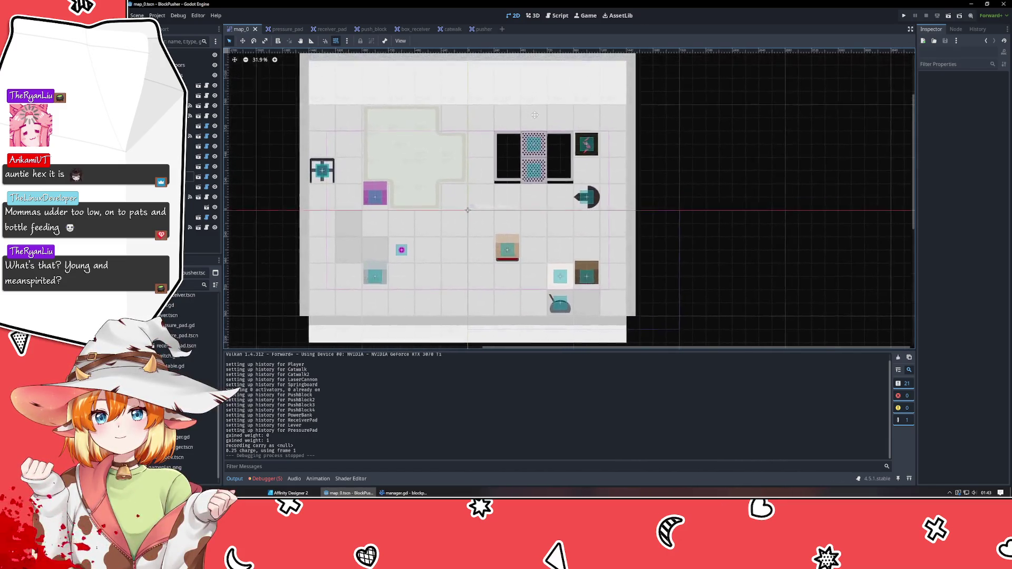
{"action": "left_click_drag", "start_coordinate": [534, 115], "coordinate": [535, 119]}
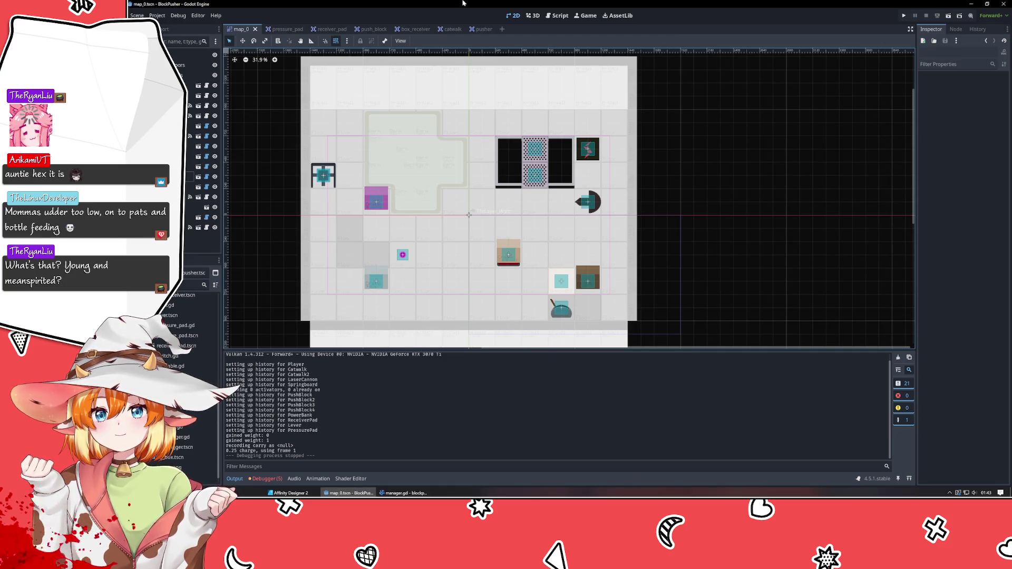
{"action": "scroll", "coordinate": [634, 340], "scroll_direction": "up", "scroll_amount": 3}
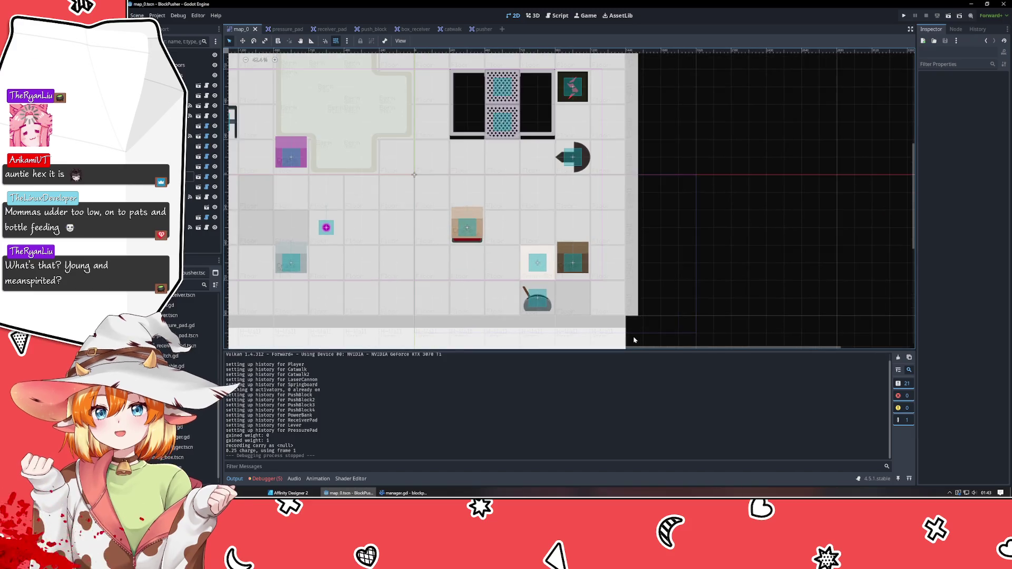
{"action": "scroll", "coordinate": [512, 315], "scroll_direction": "left", "scroll_amount": 3}
{"action": "scroll", "coordinate": [511, 315], "scroll_direction": "up", "scroll_amount": 2}
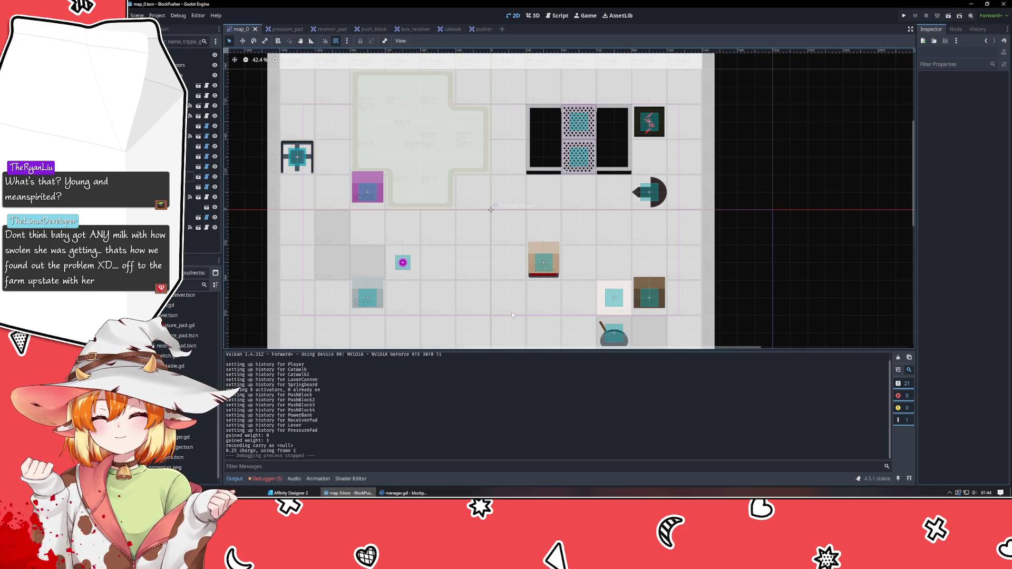
{"action": "mouse_move", "coordinate": [512, 314]}
{"action": "left_mouse_down"}
{"action": "mouse_move", "coordinate": [415, 230]}
{"action": "mouse_move", "coordinate": [464, 71]}
{"action": "mouse_move", "coordinate": [506, 325]}
{"action": "left_mouse_up"}
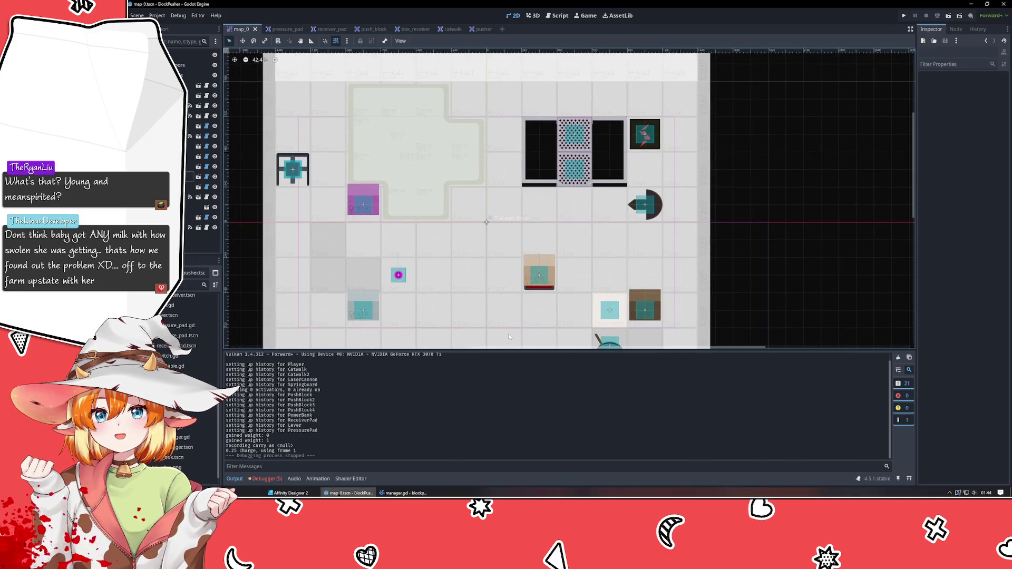
{"action": "scroll", "coordinate": [508, 336], "scroll_direction": "down", "scroll_amount": 2}
{"action": "scroll", "coordinate": [498, 298], "scroll_direction": "down", "scroll_amount": 2}
{"action": "left_click_drag", "start_coordinate": [496, 295], "coordinate": [490, 286]}
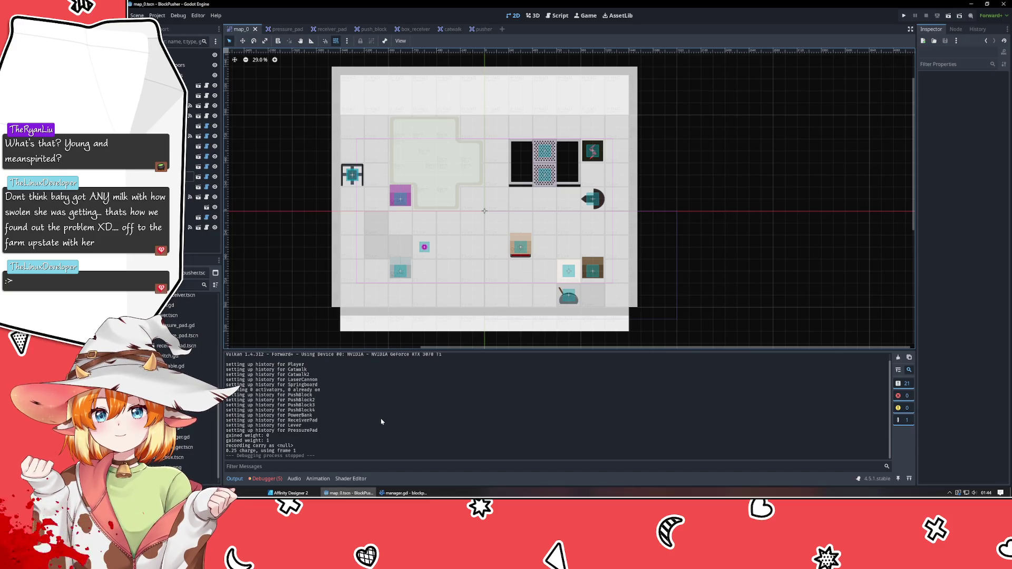
{"action": "left_click", "coordinate": [403, 493]}
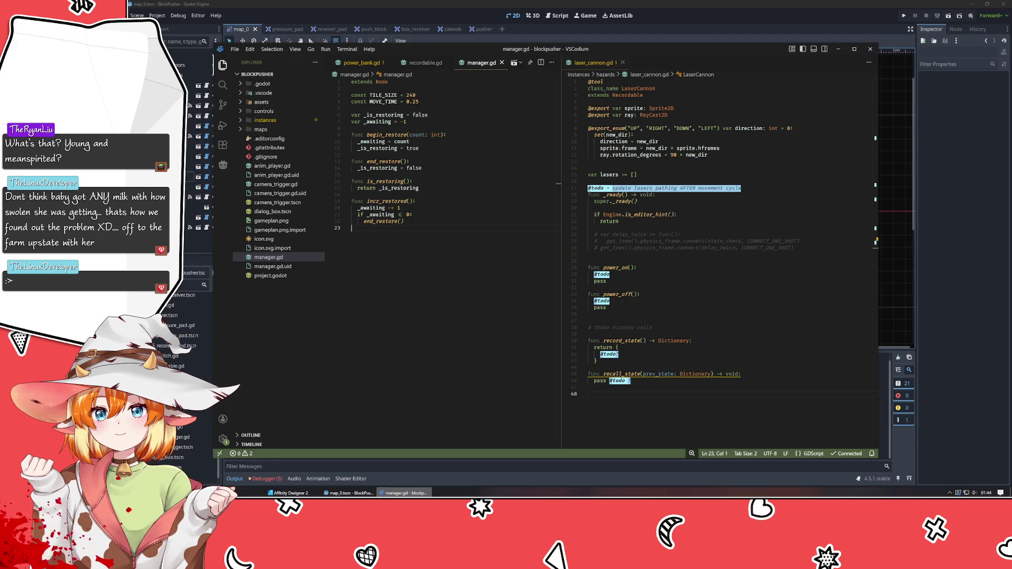
Step: Switch to the Affinity Designer mockup and pan around to inspect the sprites and track tiles
{"action": "left_click", "coordinate": [403, 493]}
{"action": "left_click", "coordinate": [289, 493]}
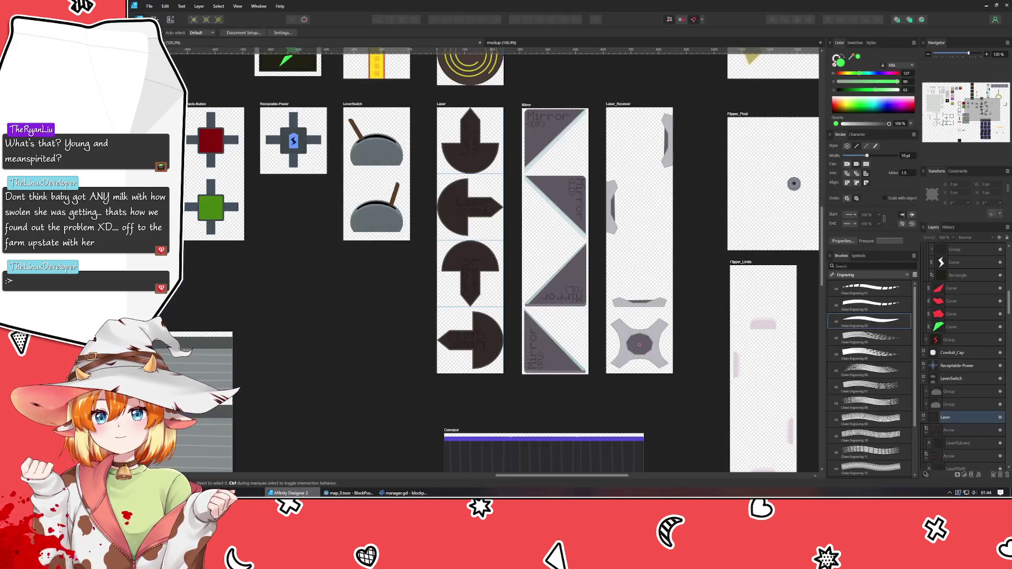
{"action": "scroll", "coordinate": [280, 355], "scroll_direction": "down", "scroll_amount": 6}
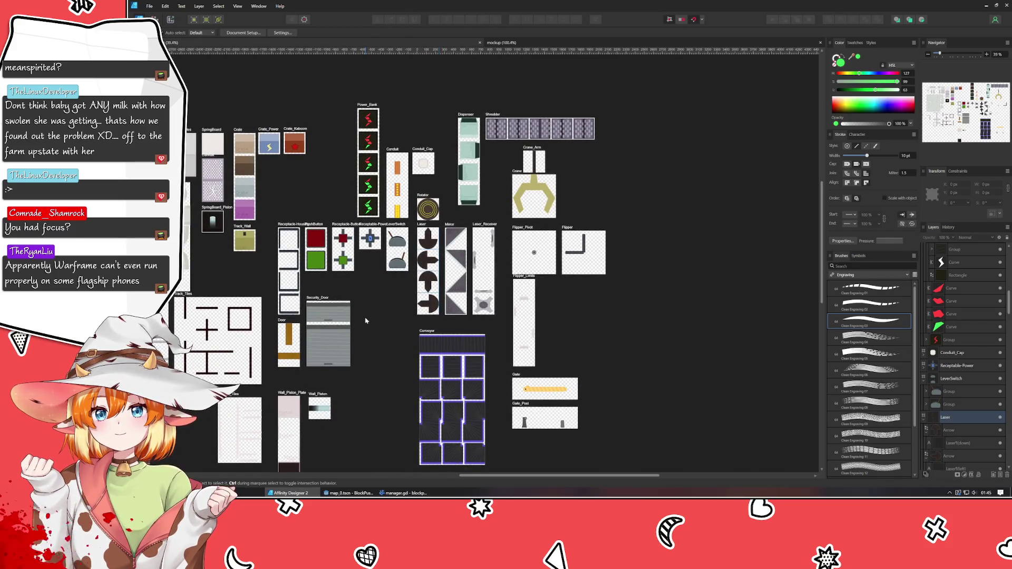
{"action": "scroll", "coordinate": [365, 321], "scroll_direction": "up", "scroll_amount": 2}
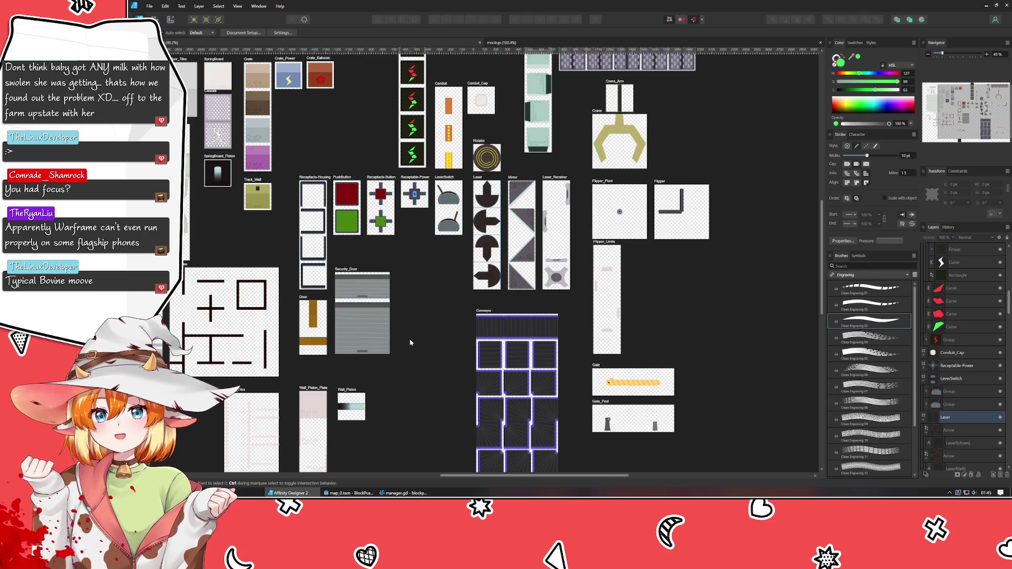
{"action": "left_click_drag", "start_coordinate": [411, 342], "coordinate": [481, 257]}
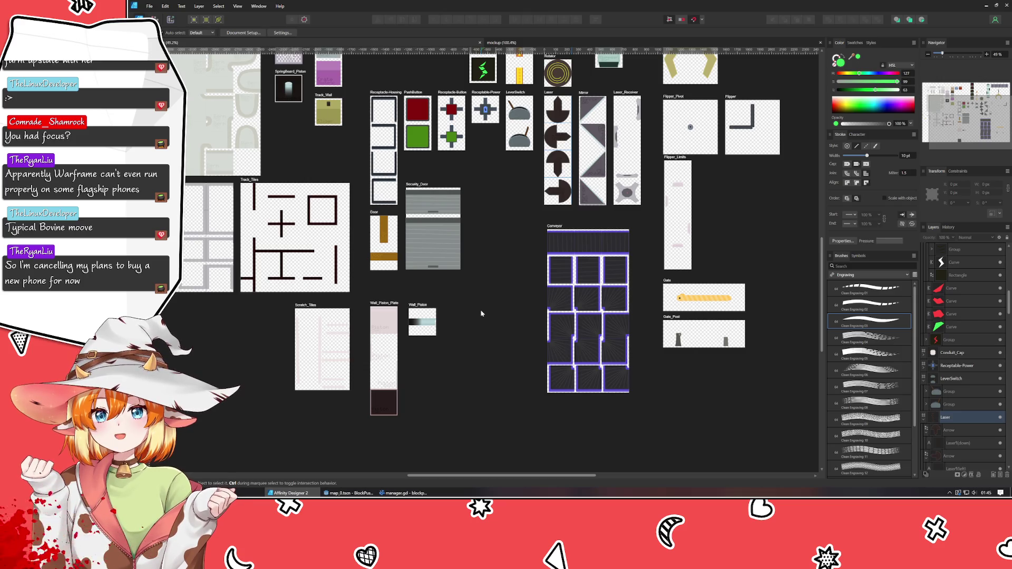
{"action": "scroll", "coordinate": [472, 261], "scroll_direction": "down", "scroll_amount": 3}
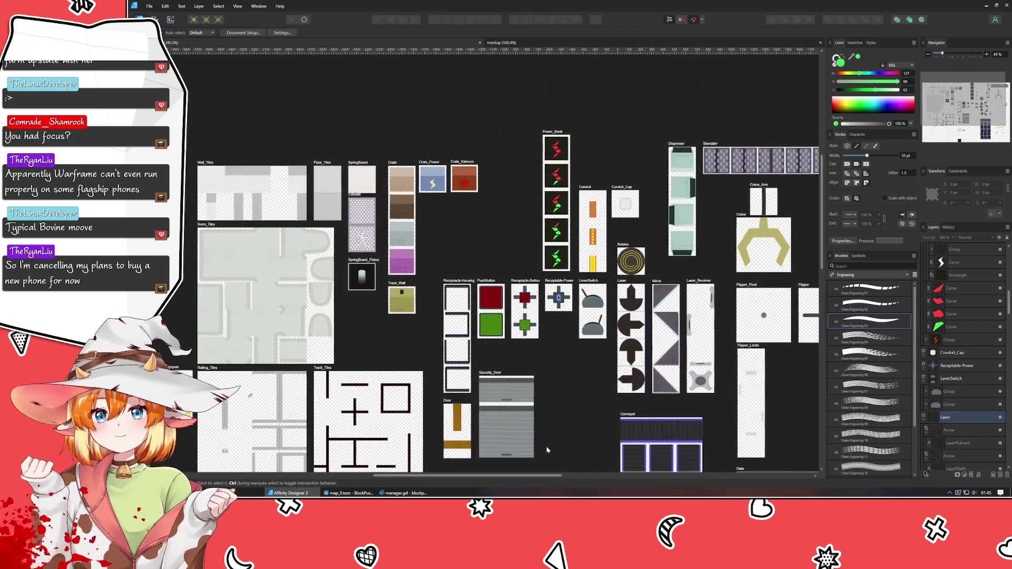
{"action": "scroll", "coordinate": [474, 323], "scroll_direction": "up", "scroll_amount": 3}
{"action": "scroll", "coordinate": [475, 323], "scroll_direction": "down", "scroll_amount": 3}
{"action": "scroll", "coordinate": [416, 420], "scroll_direction": "up", "scroll_amount": 3}
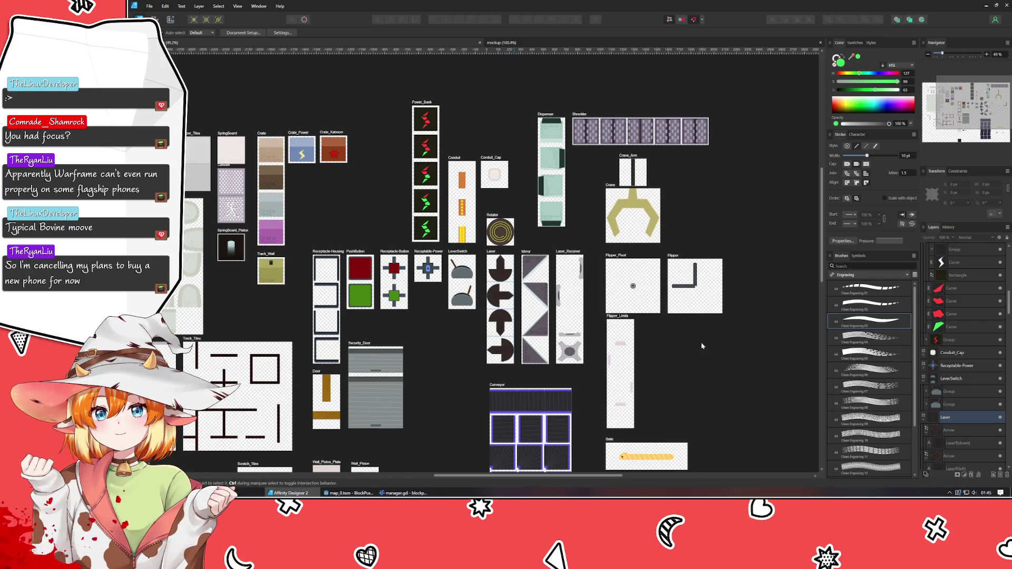
{"action": "scroll", "coordinate": [698, 343], "scroll_direction": "down", "scroll_amount": 1}
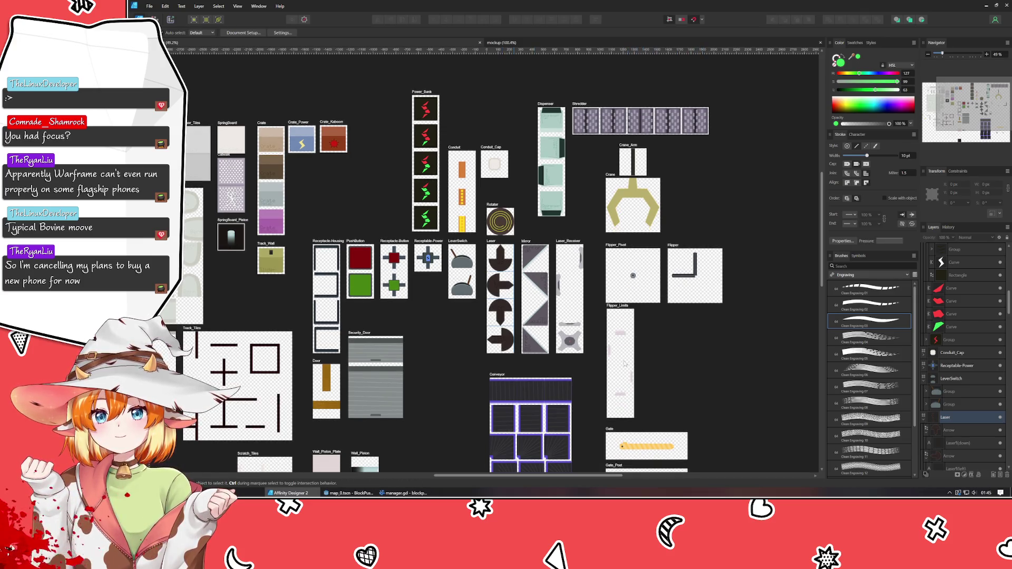
{"action": "mouse_move", "coordinate": [483, 409]}
{"action": "left_mouse_down"}
{"action": "mouse_move", "coordinate": [510, 290]}
{"action": "mouse_move", "coordinate": [534, 283]}
{"action": "left_mouse_up"}
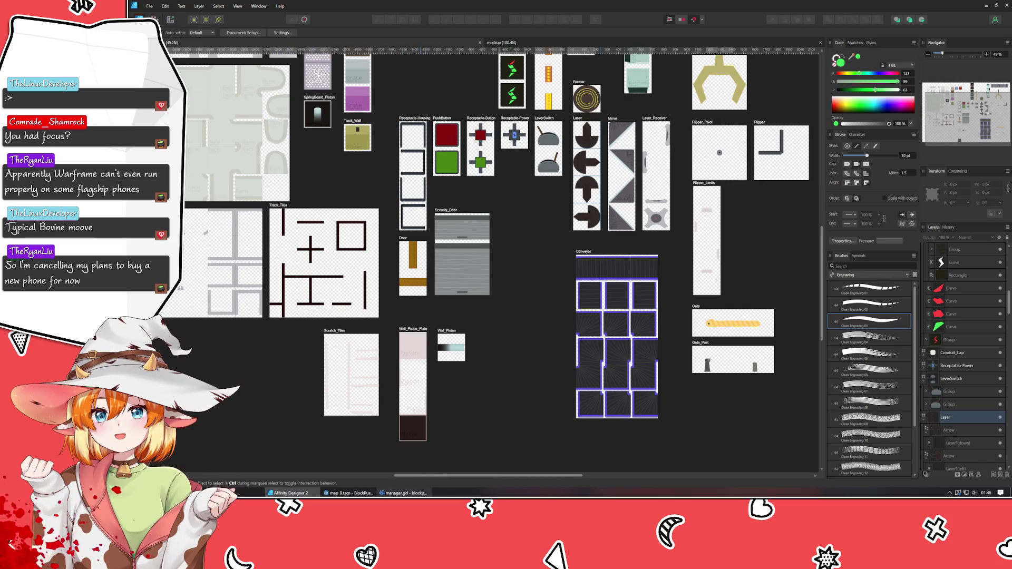
Step: Switch back to the Godot map_0 scene window
{"action": "left_click", "coordinate": [403, 493]}
{"action": "left_click", "coordinate": [403, 493]}
{"action": "left_click", "coordinate": [352, 492]}
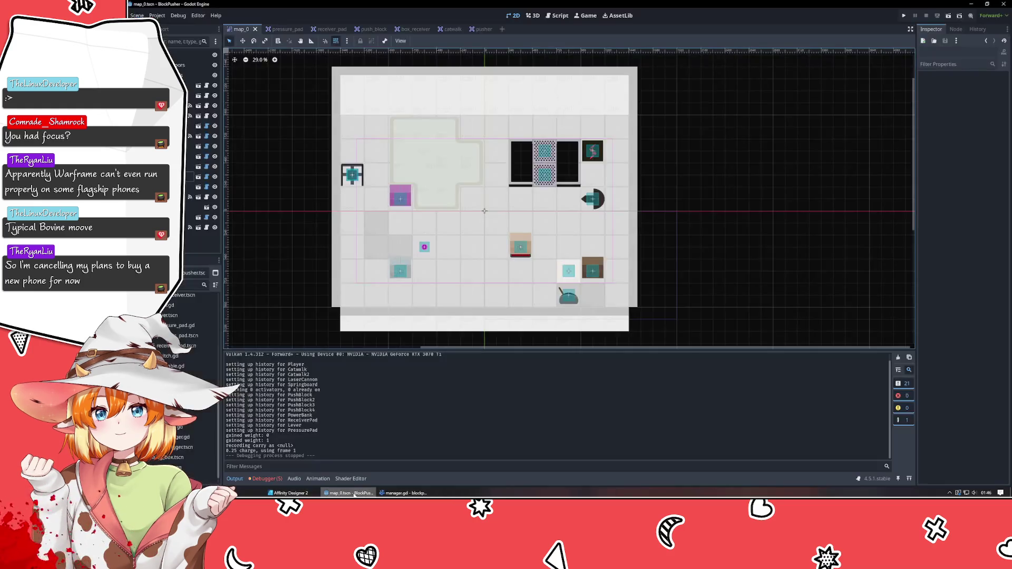
Step: Add a TileMapLayer node named TileLayer_Tracks and move it to the fourth row of the scene tree
{"action": "left_click", "coordinate": [211, 243]}
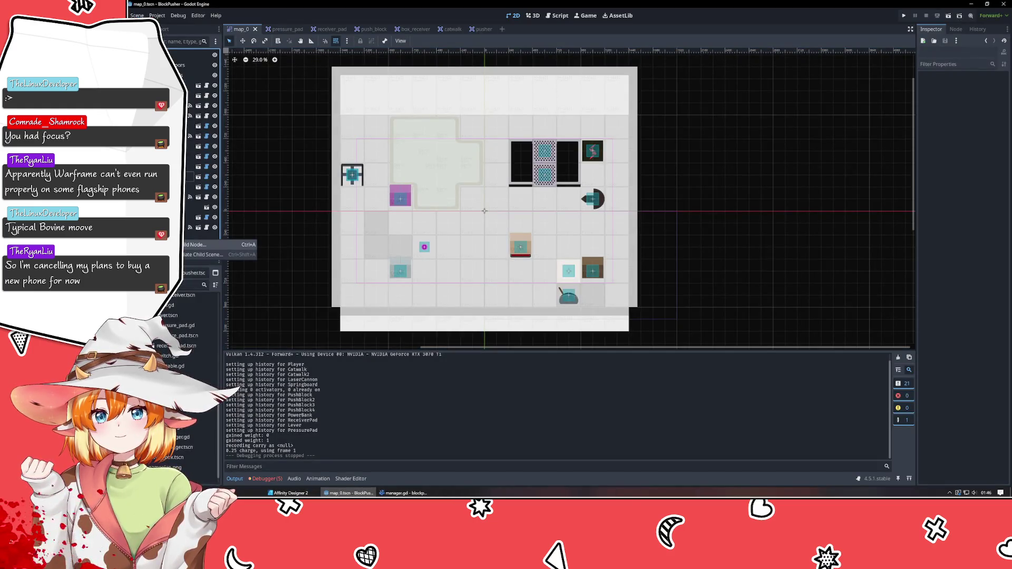
{"action": "key", "text": "ctrl+a"}
{"action": "key", "text": "Down"}
{"action": "key", "text": "Return"}
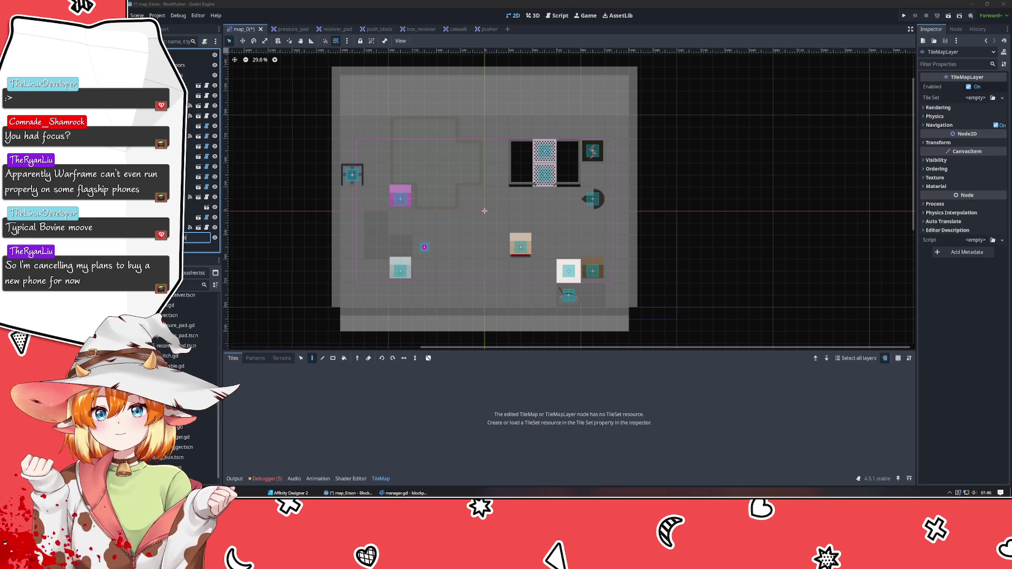
{"action": "key", "text": "Return"}
{"action": "left_click_drag", "start_coordinate": [192, 98], "coordinate": [193, 86]}
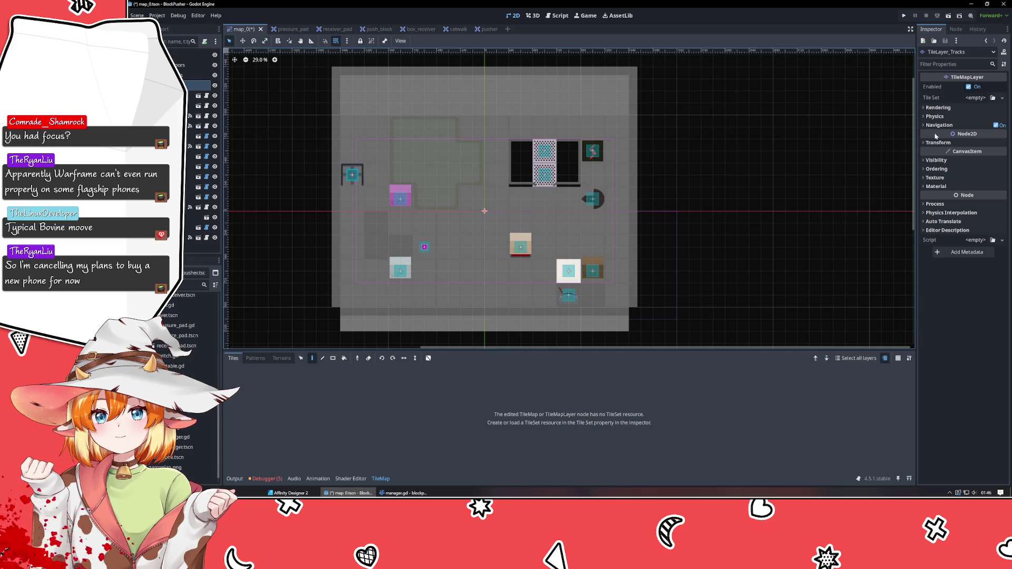
Step: Create a new TileSet for TileLayer_Tracks with a 240 px tile size
{"action": "left_click", "coordinate": [975, 98]}
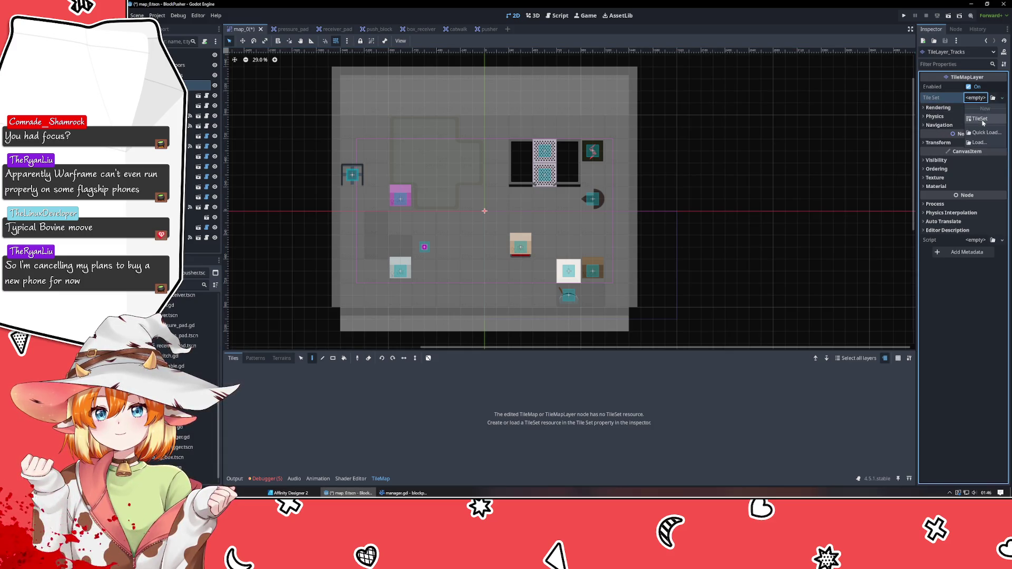
{"action": "left_click", "coordinate": [982, 120]}
{"action": "left_click", "coordinate": [983, 99]}
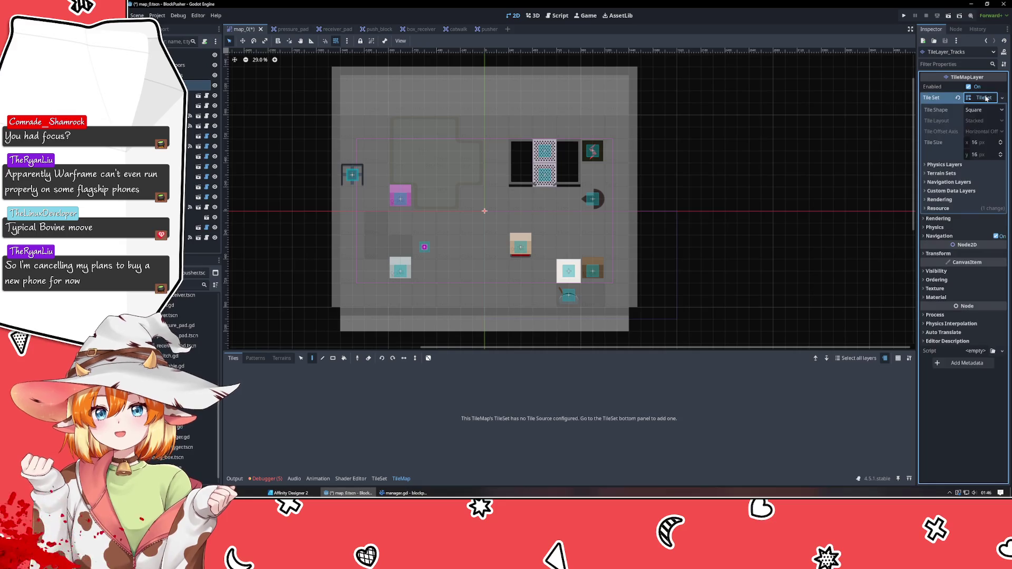
{"action": "left_click", "coordinate": [984, 142]}
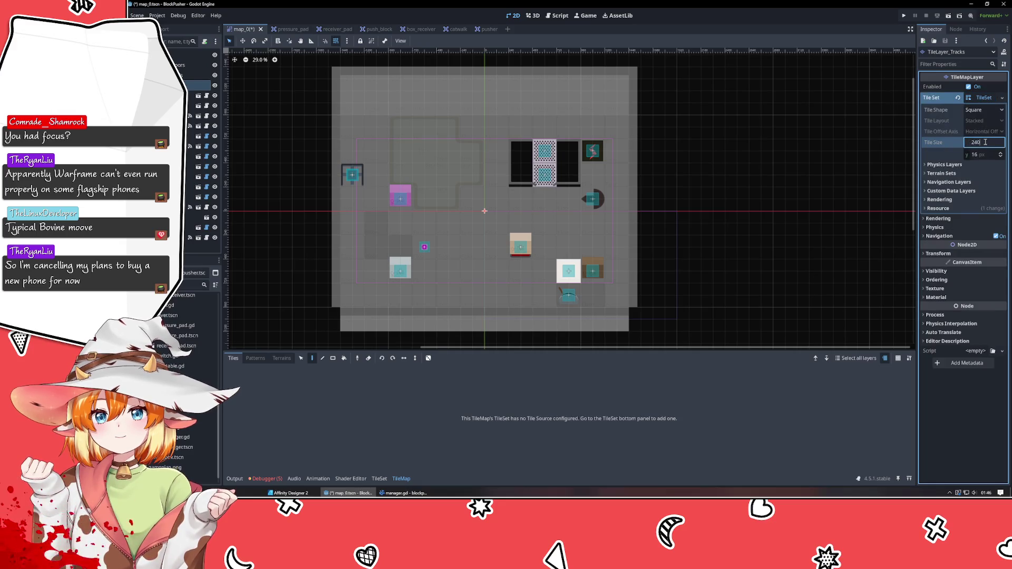
{"action": "type", "text": "240"}
{"action": "key", "text": "Return"}
{"action": "key", "text": "Escape"}
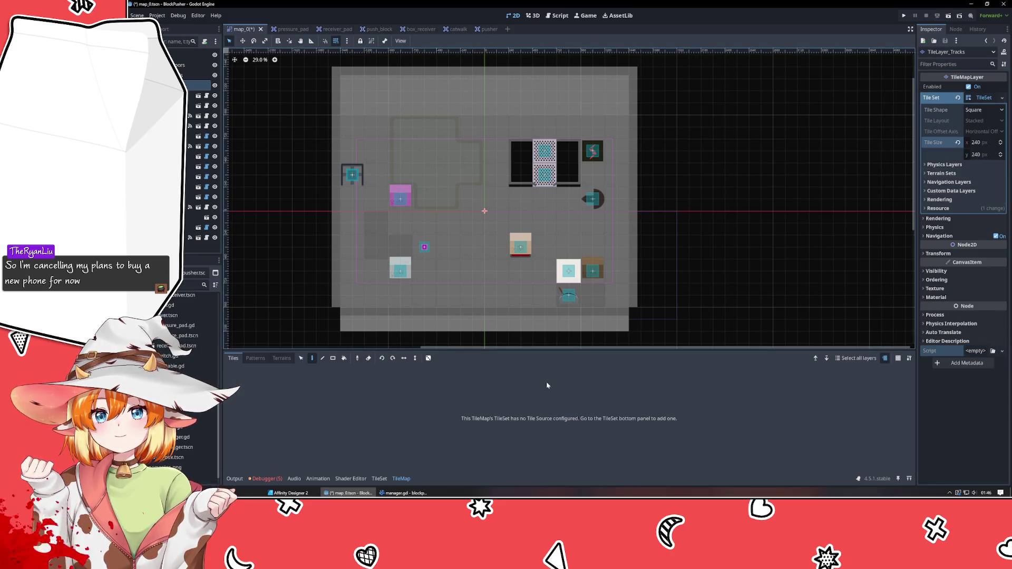
Step: Add Track_Tiles.png as the TileSet's atlas source with automatically created tiles
{"action": "left_click", "coordinate": [379, 478]}
{"action": "left_click", "coordinate": [335, 467]}
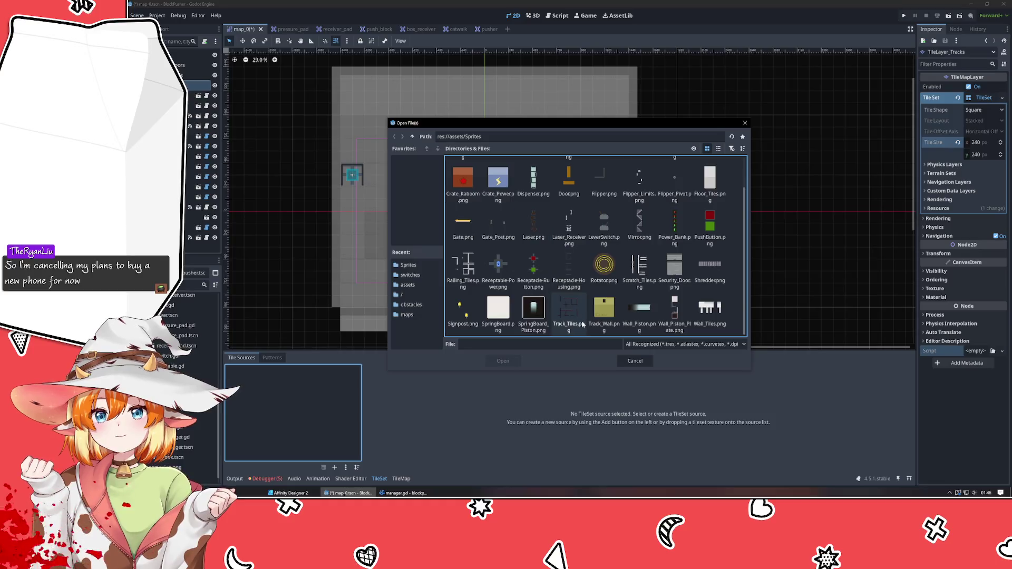
{"action": "double_click", "coordinate": [568, 269]}
{"action": "left_click", "coordinate": [540, 260]}
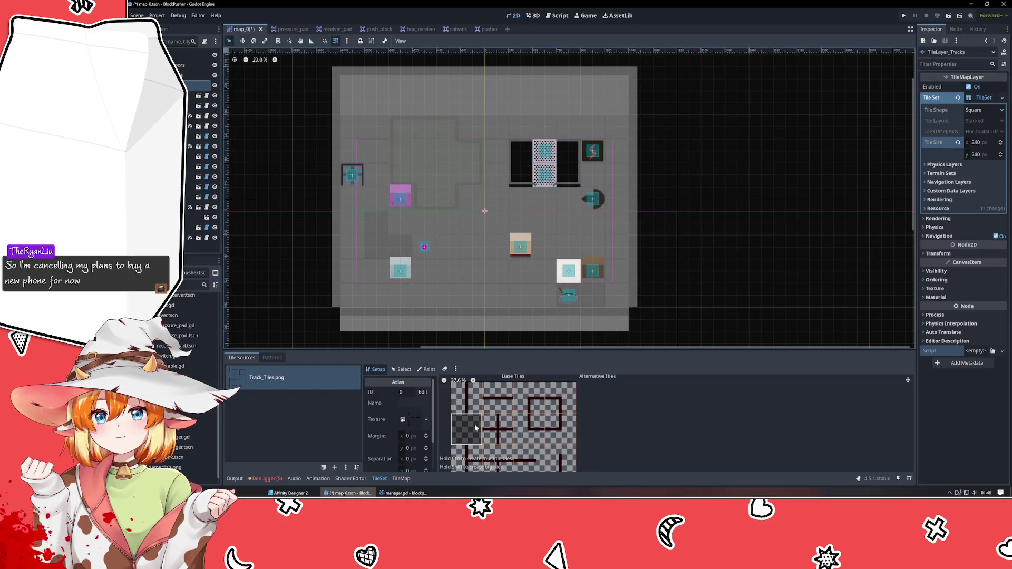
{"action": "scroll", "coordinate": [557, 422], "scroll_direction": "down", "scroll_amount": 1}
{"action": "left_click_drag", "start_coordinate": [556, 423], "coordinate": [552, 406]}
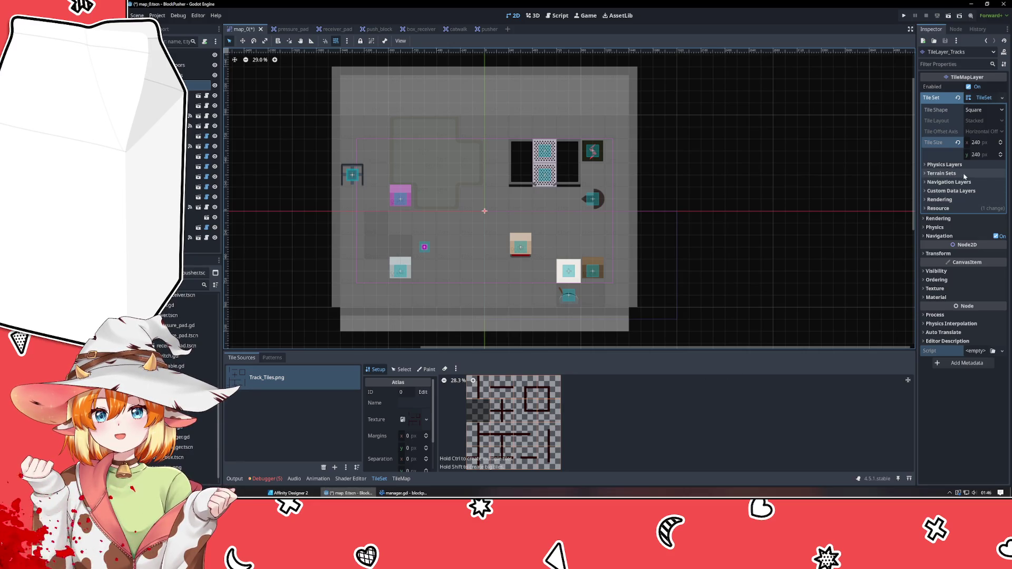
{"action": "left_click", "coordinate": [945, 165]}
Step: Add a physics layer to the TileSet and name collision layer 4 'tracks'
{"action": "left_click", "coordinate": [943, 175]}
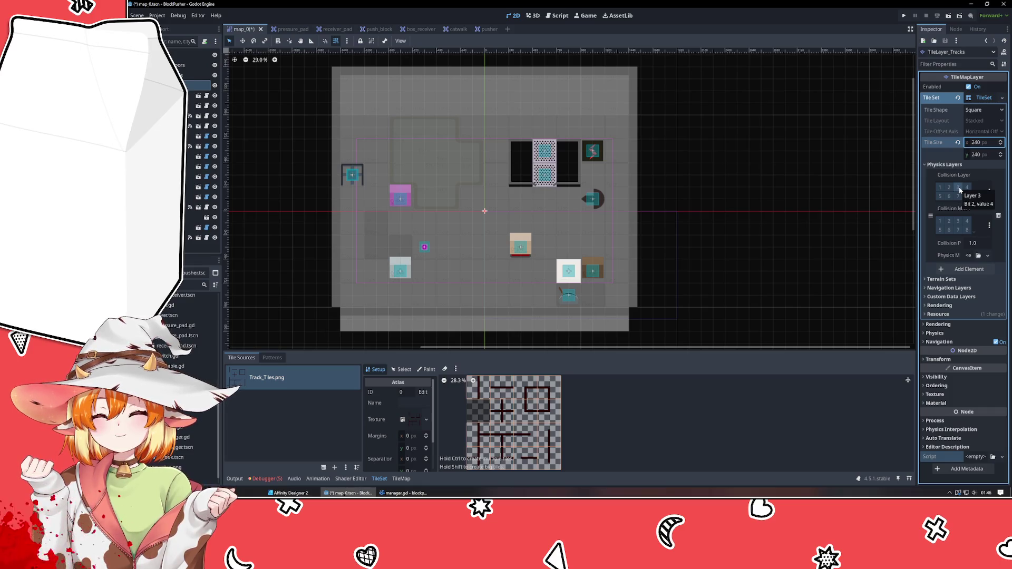
{"action": "right_click", "coordinate": [967, 187]}
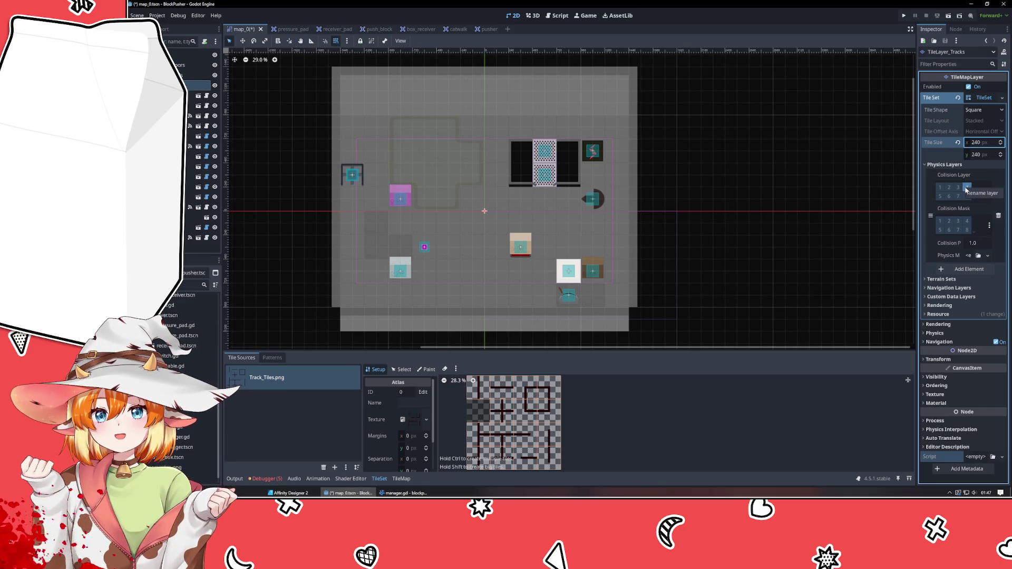
{"action": "left_click", "coordinate": [982, 196]}
{"action": "type", "text": "tracks"}
{"action": "key", "text": "Return"}
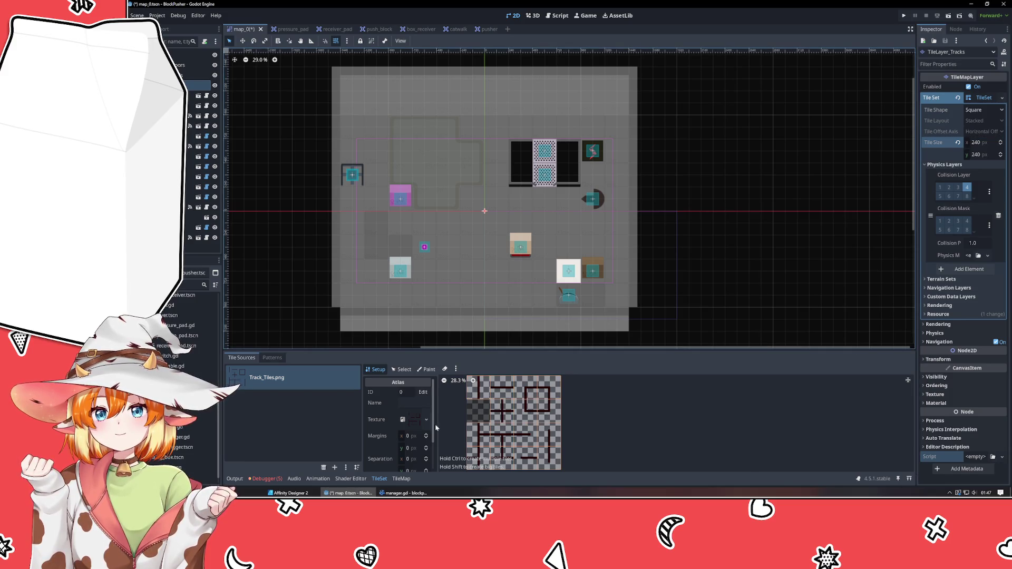
Step: Select tiles in the atlas, settling on the track tile at position (0,3)
{"action": "left_click", "coordinate": [401, 370]}
{"action": "left_click_drag", "start_coordinate": [477, 390], "coordinate": [555, 388]}
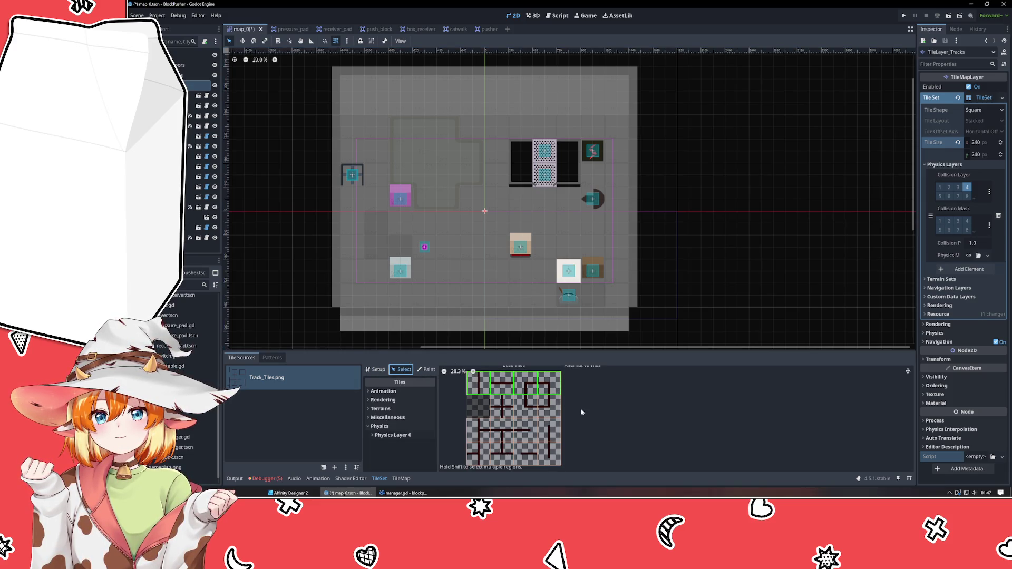
{"action": "left_click_drag", "start_coordinate": [518, 407], "coordinate": [536, 410]}
{"action": "left_click", "coordinate": [502, 412]}
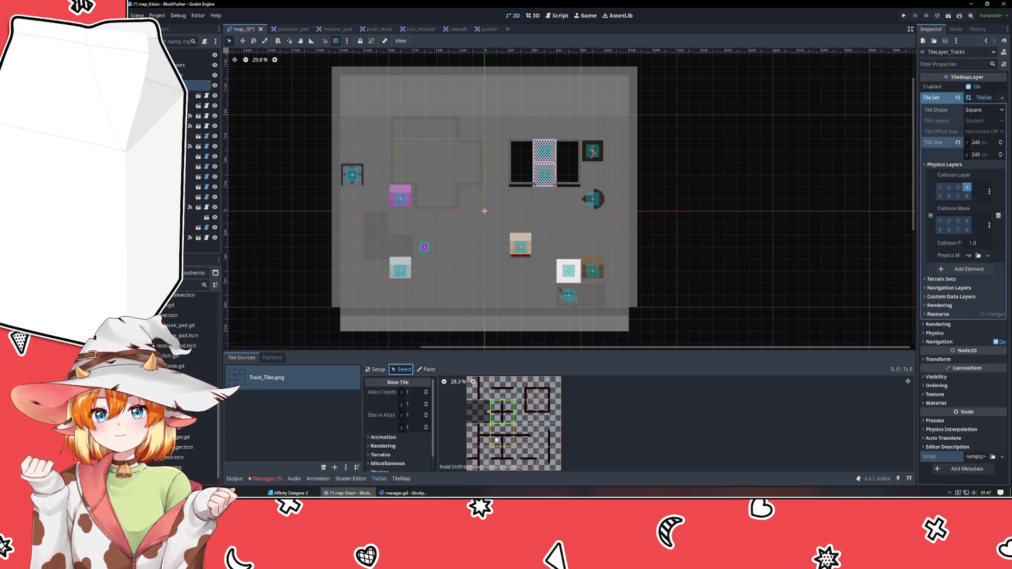
{"action": "scroll", "coordinate": [487, 437], "scroll_direction": "down", "scroll_amount": 1}
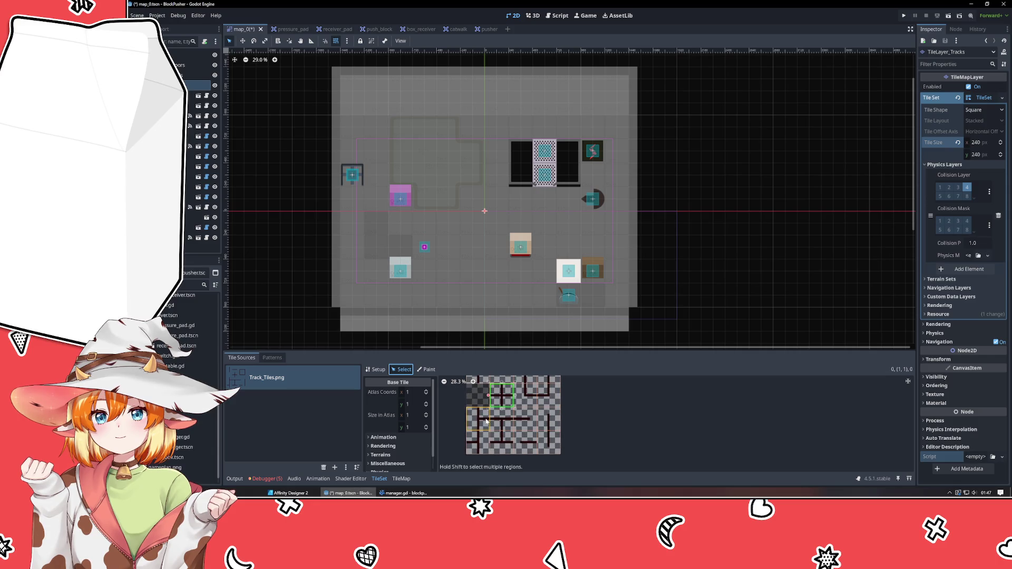
{"action": "right_click", "coordinate": [486, 420]}
{"action": "left_click", "coordinate": [478, 443]}
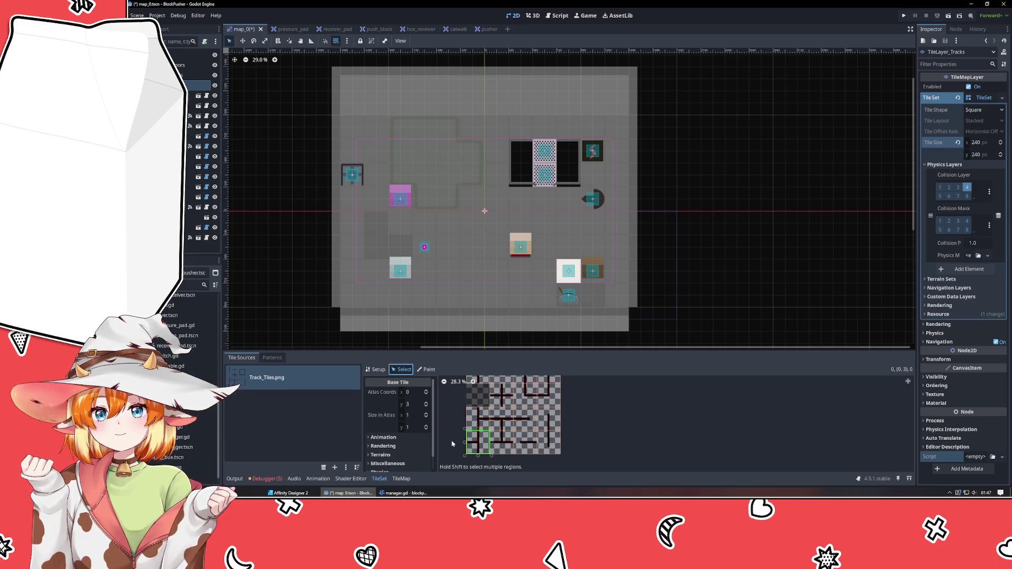
{"action": "scroll", "coordinate": [400, 443], "scroll_direction": "down", "scroll_amount": 1}
Step: Fill tile (0,3) with a collision polygon and narrow it to a thin rectangle
{"action": "left_click", "coordinate": [390, 457]}
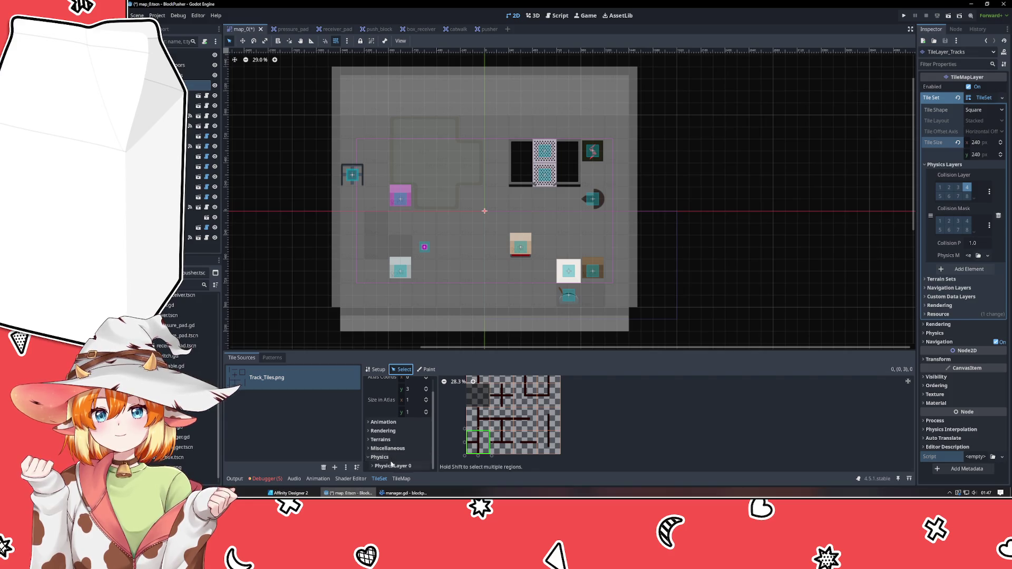
{"action": "left_click", "coordinate": [391, 465]}
{"action": "scroll", "coordinate": [395, 427], "scroll_direction": "down", "scroll_amount": 5}
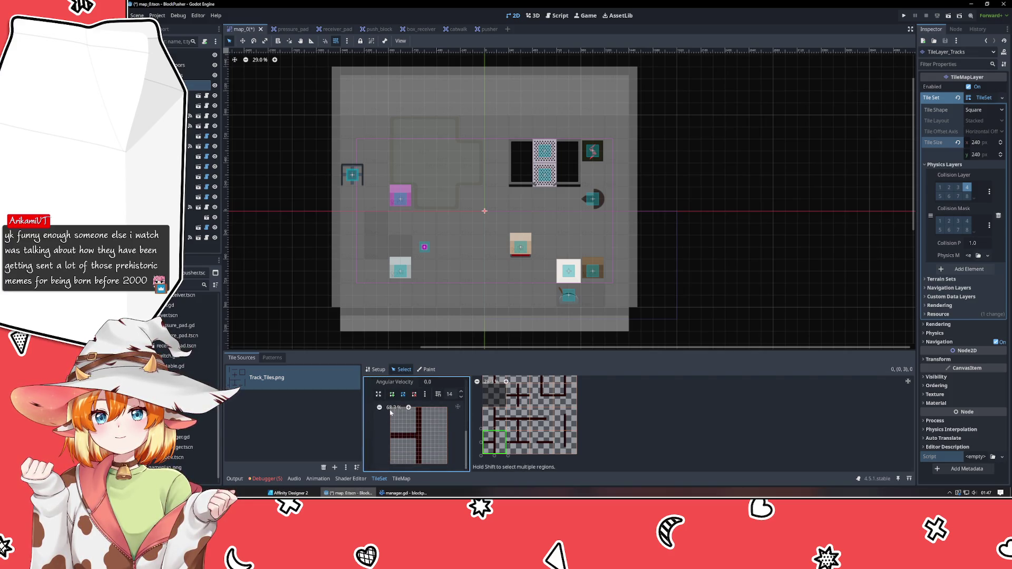
{"action": "key", "text": "f"}
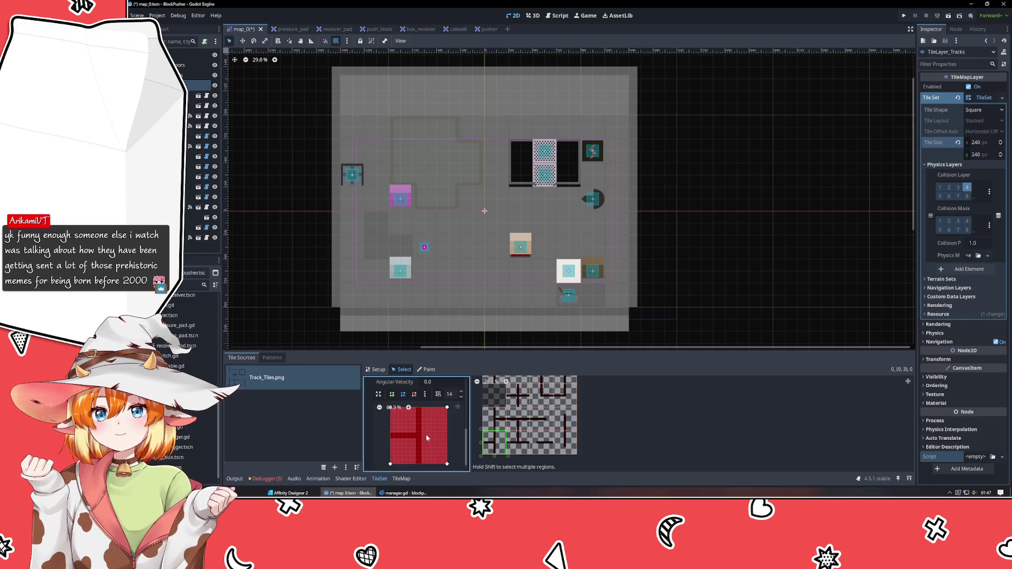
{"action": "left_click_drag", "start_coordinate": [447, 465], "coordinate": [422, 466]}
{"action": "left_click_drag", "start_coordinate": [447, 407], "coordinate": [422, 409]}
{"action": "key", "text": "ctrl+z"}
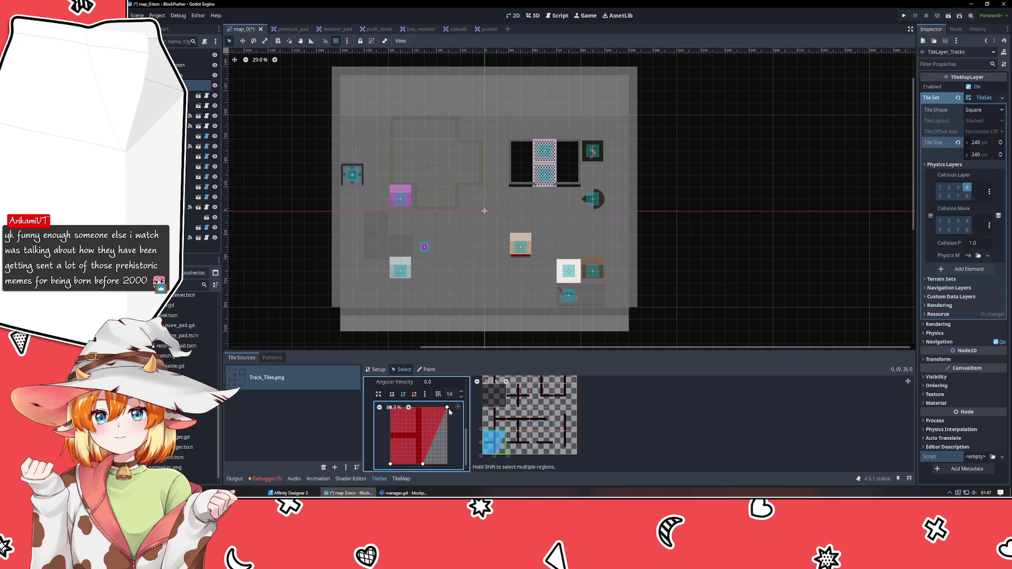
{"action": "key", "text": "ctrl+shift+z"}
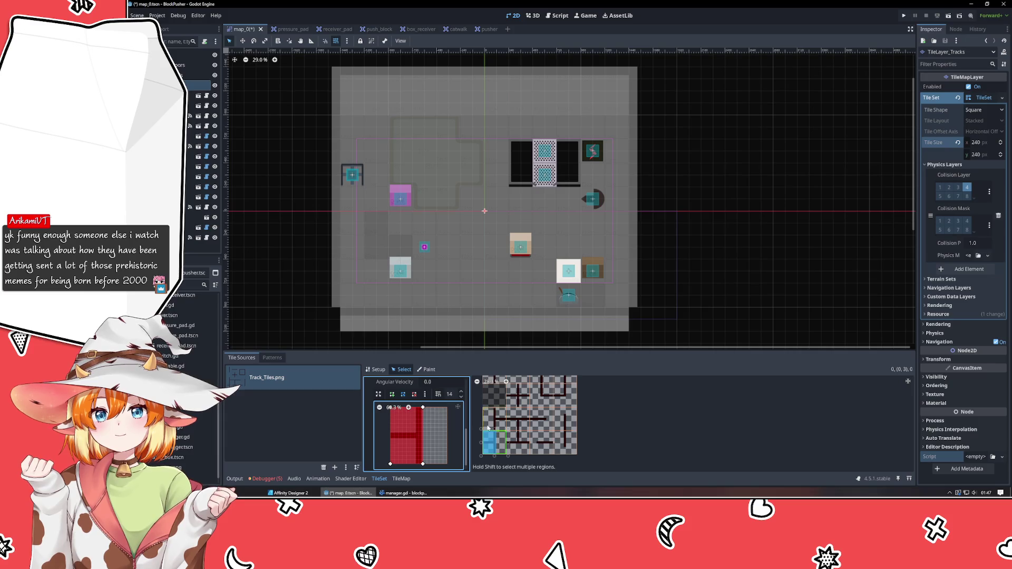
Step: Add a full-square collision polygon to the T tile and raise its bottom edge
{"action": "left_click", "coordinate": [519, 442]}
{"action": "left_click", "coordinate": [440, 420]}
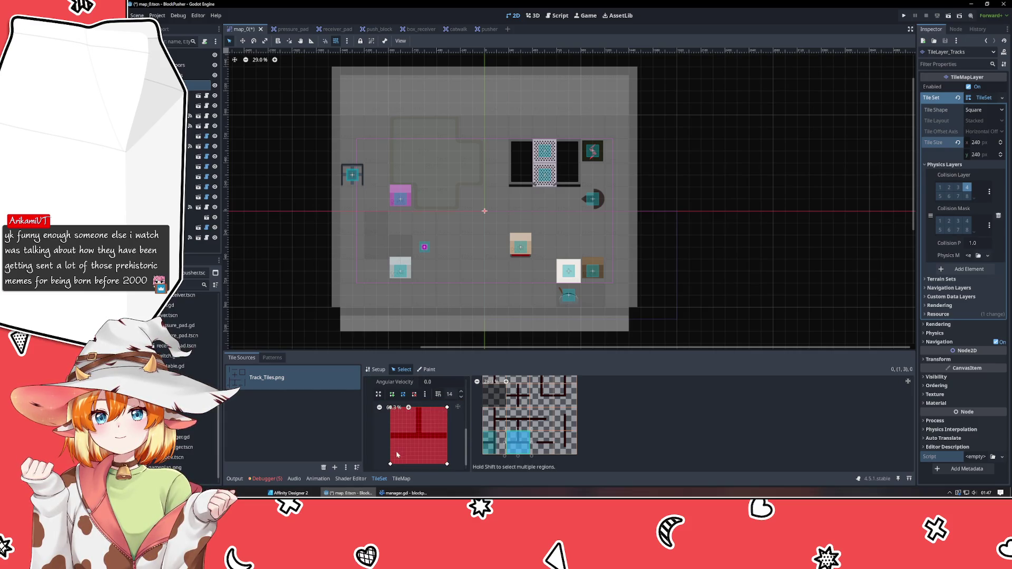
{"action": "left_click_drag", "start_coordinate": [390, 464], "coordinate": [391, 442]}
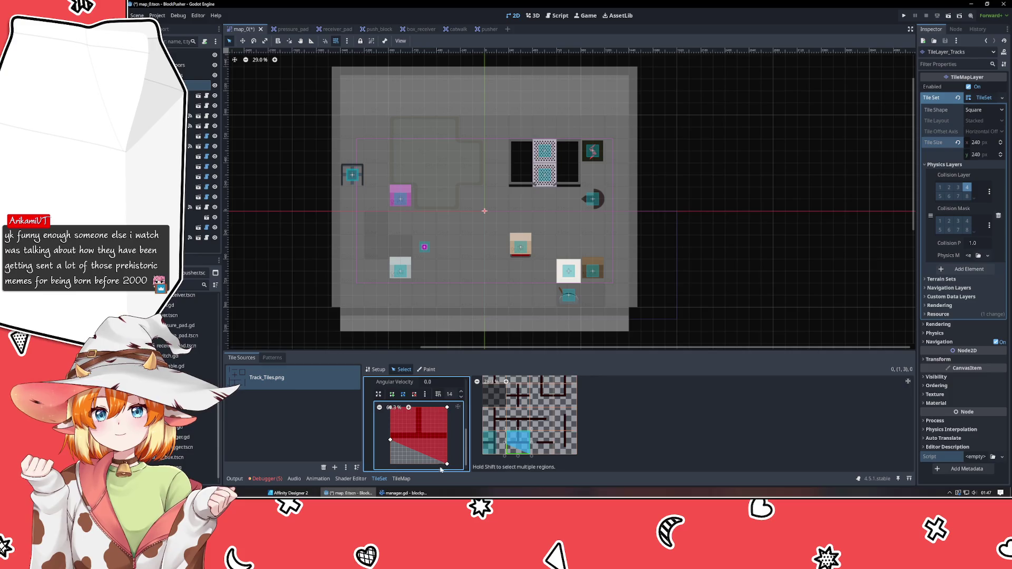
{"action": "left_click_drag", "start_coordinate": [447, 464], "coordinate": [448, 441]}
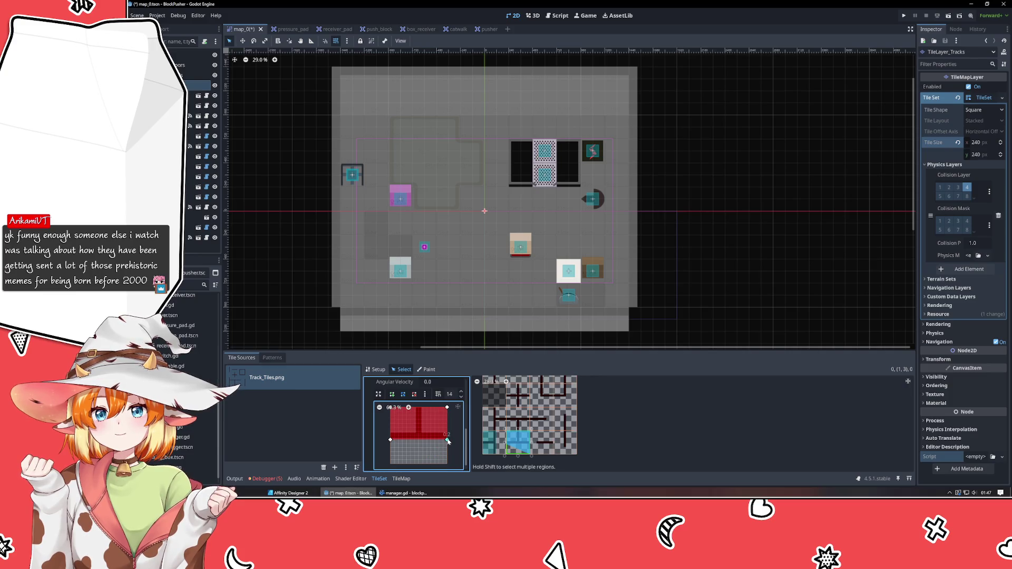
Step: Reshape the next track tile's collision polygon down toward its track line
{"action": "left_click", "coordinate": [543, 443]}
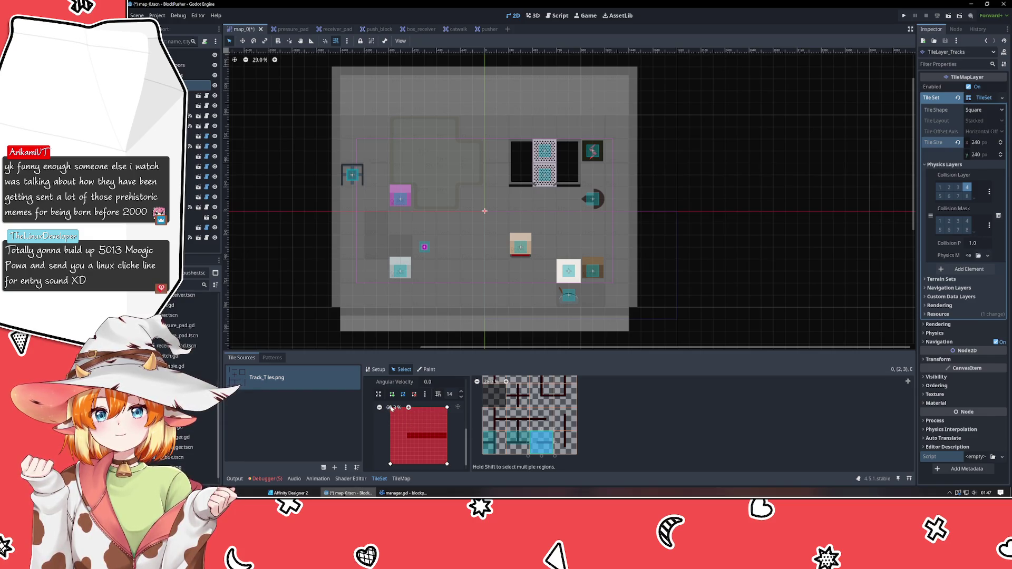
{"action": "mouse_move", "coordinate": [390, 464]}
{"action": "left_mouse_down"}
{"action": "mouse_move", "coordinate": [404, 457]}
{"action": "mouse_move", "coordinate": [403, 434]}
{"action": "mouse_move", "coordinate": [417, 435]}
{"action": "mouse_move", "coordinate": [386, 413]}
{"action": "left_mouse_up"}
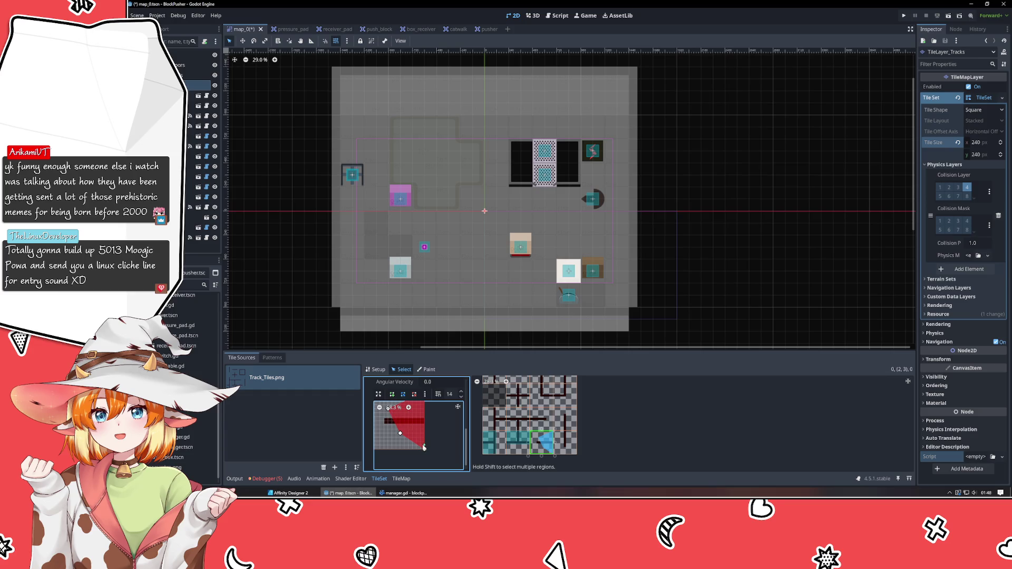
{"action": "mouse_move", "coordinate": [424, 448]}
{"action": "left_mouse_down"}
{"action": "mouse_move", "coordinate": [425, 429]}
{"action": "mouse_move", "coordinate": [438, 427]}
{"action": "mouse_move", "coordinate": [415, 439]}
{"action": "left_mouse_up"}
{"action": "scroll", "coordinate": [415, 439], "scroll_direction": "up", "scroll_amount": 2}
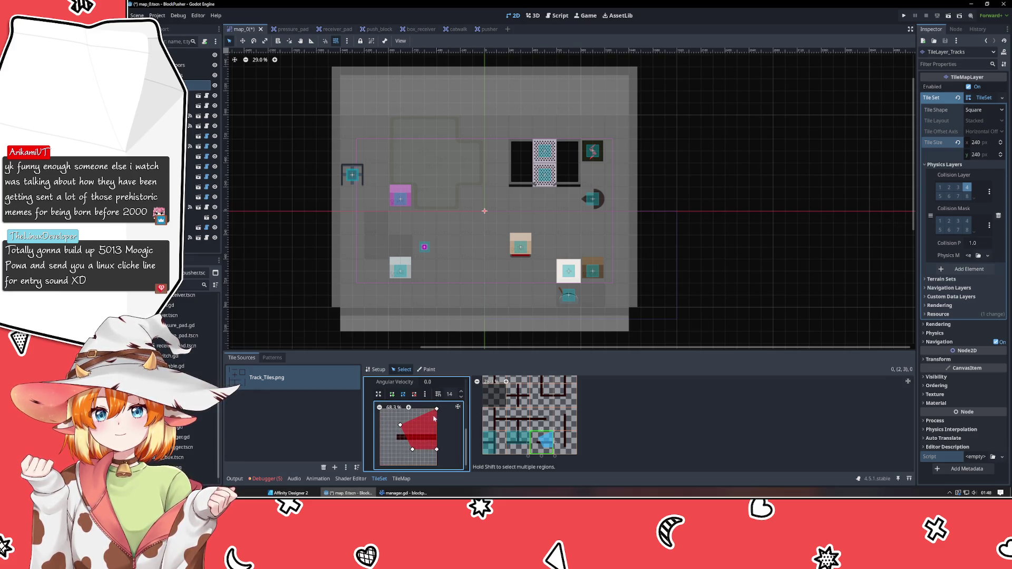
{"action": "left_click_drag", "start_coordinate": [437, 409], "coordinate": [436, 428]}
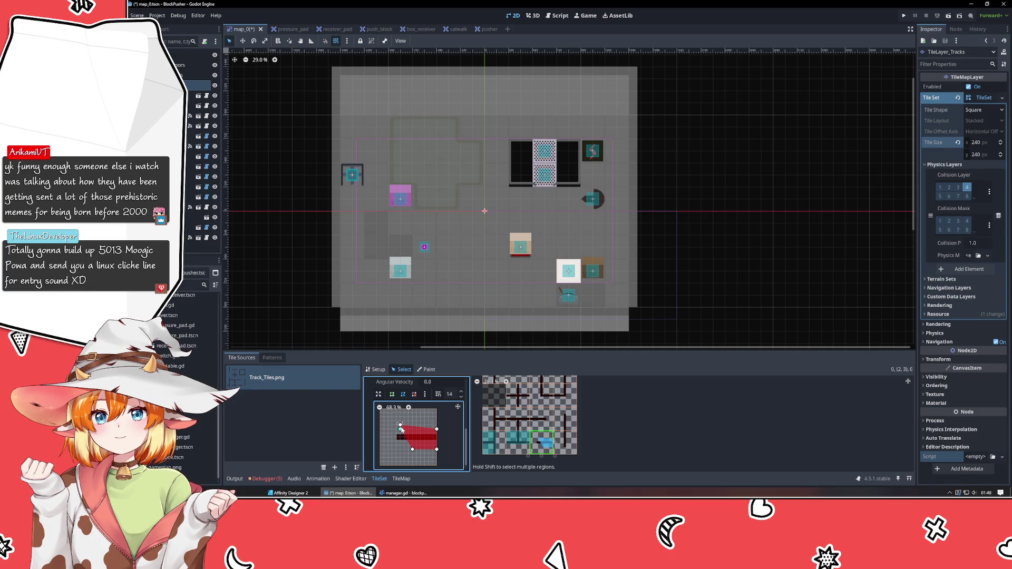
{"action": "mouse_move", "coordinate": [401, 430]}
{"action": "left_mouse_down"}
{"action": "mouse_move", "coordinate": [405, 448]}
{"action": "mouse_move", "coordinate": [396, 447]}
{"action": "mouse_move", "coordinate": [436, 445]}
{"action": "left_mouse_up"}
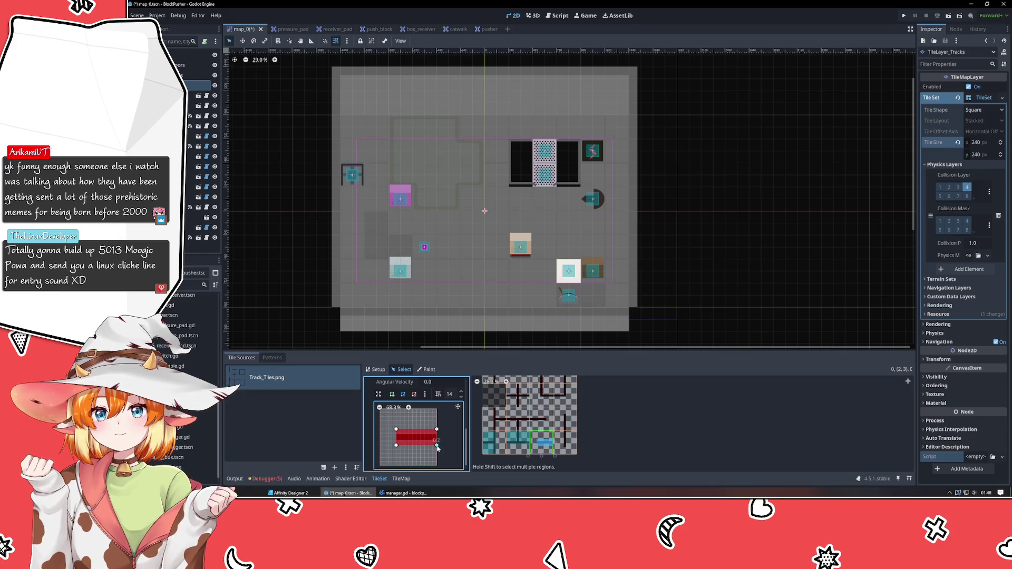
{"action": "left_click", "coordinate": [560, 447]}
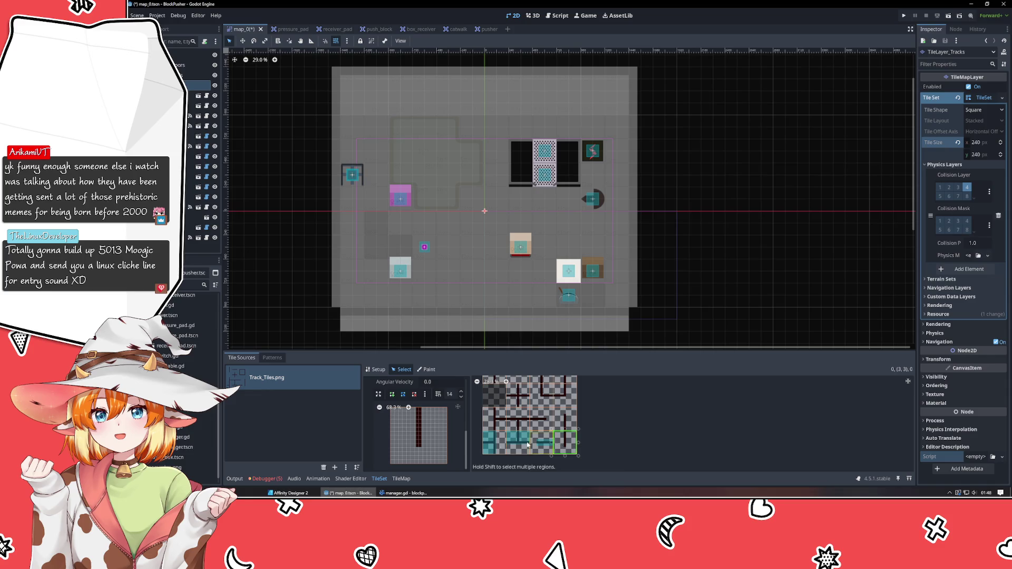
Step: Give tile (3,3) a collision polygon and pull its corners inward to narrow it
{"action": "left_click", "coordinate": [560, 446]}
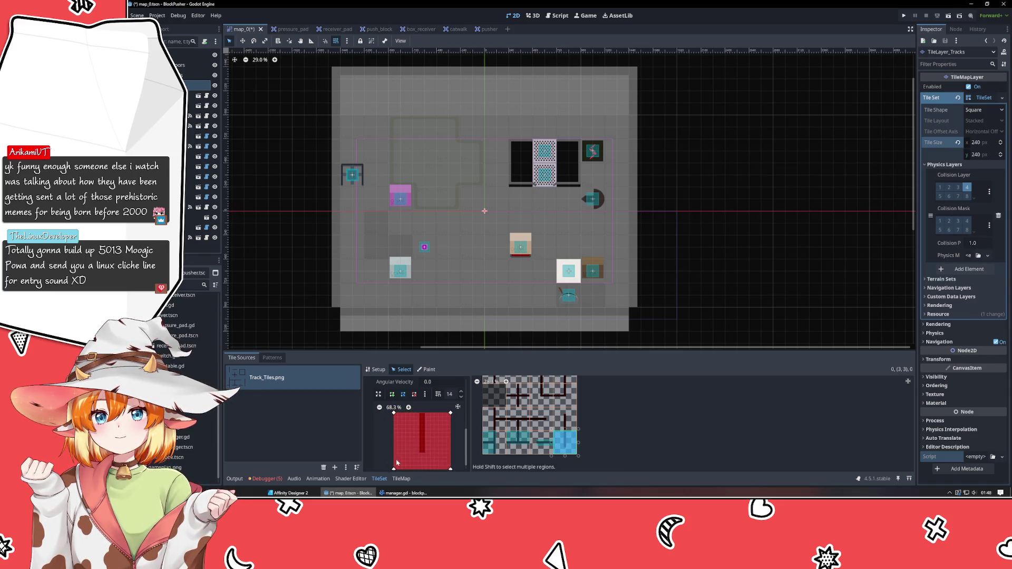
{"action": "mouse_move", "coordinate": [391, 465]}
{"action": "left_mouse_down"}
{"action": "mouse_move", "coordinate": [441, 463]}
{"action": "mouse_move", "coordinate": [430, 458]}
{"action": "left_mouse_up"}
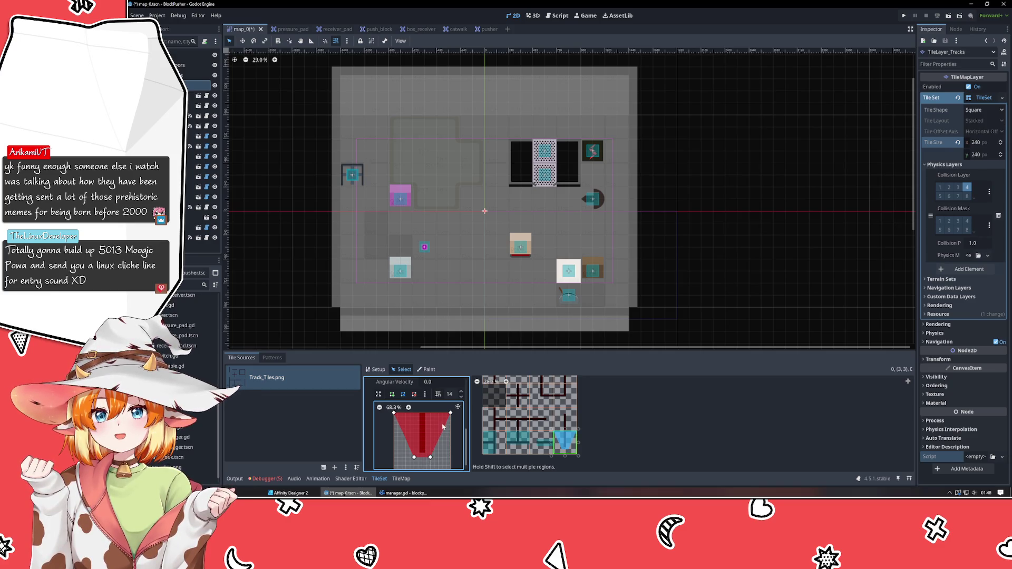
{"action": "left_click_drag", "start_coordinate": [450, 412], "coordinate": [414, 413]}
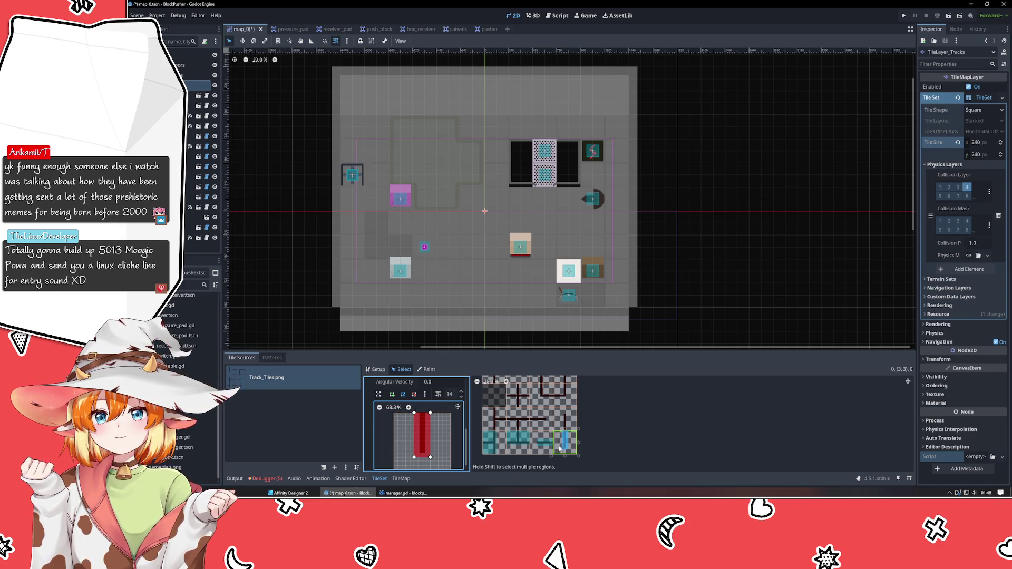
Step: Add a full-square collision polygon to the vertical-line tile above
{"action": "left_click", "coordinate": [563, 421]}
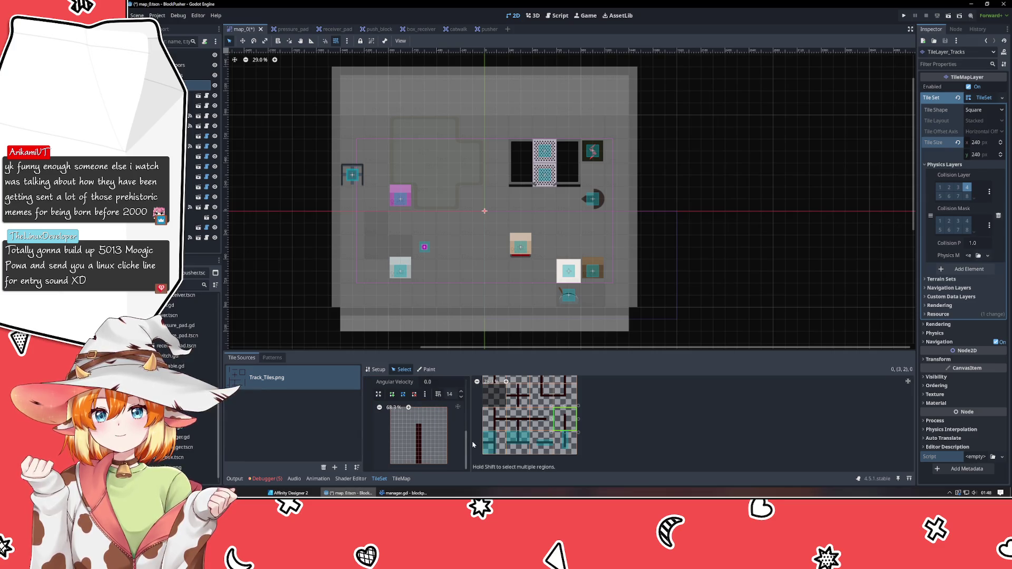
{"action": "left_click", "coordinate": [425, 394]}
{"action": "left_click", "coordinate": [448, 408]}
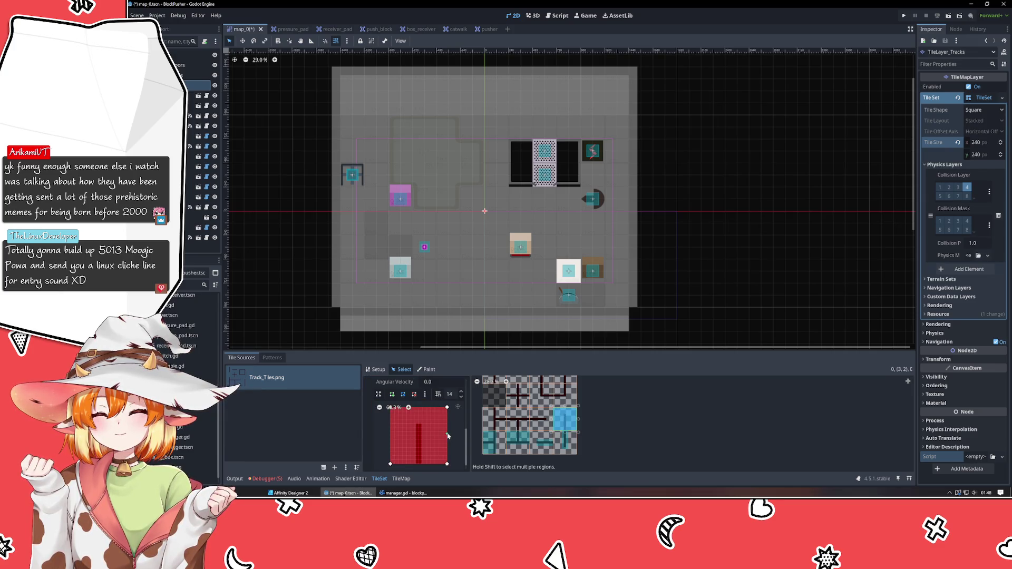
{"action": "scroll", "coordinate": [448, 435], "scroll_direction": "down", "scroll_amount": 1}
{"action": "scroll", "coordinate": [438, 440], "scroll_direction": "up", "scroll_amount": 1}
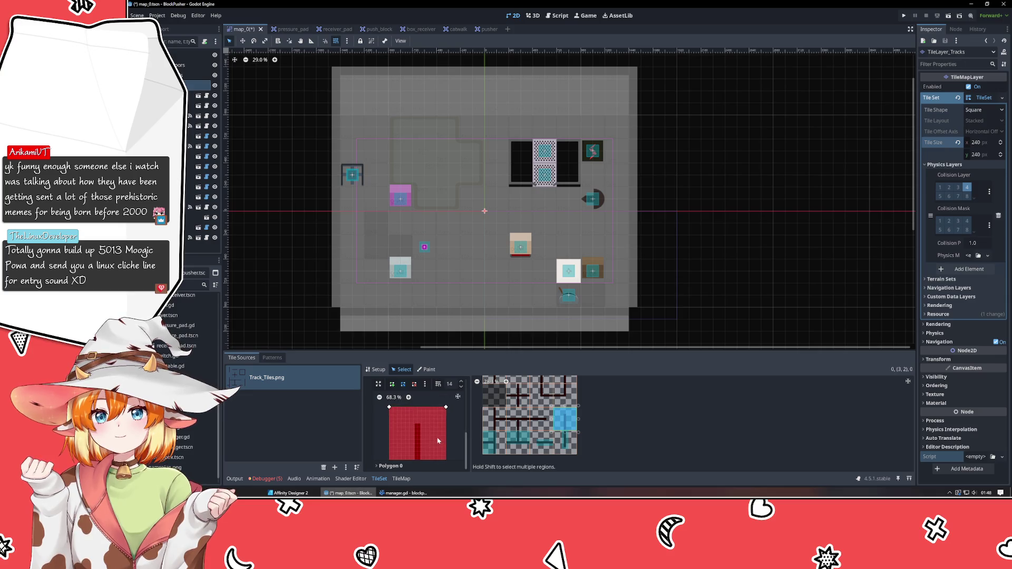
{"action": "left_click", "coordinate": [379, 397]}
{"action": "left_click", "coordinate": [409, 397]}
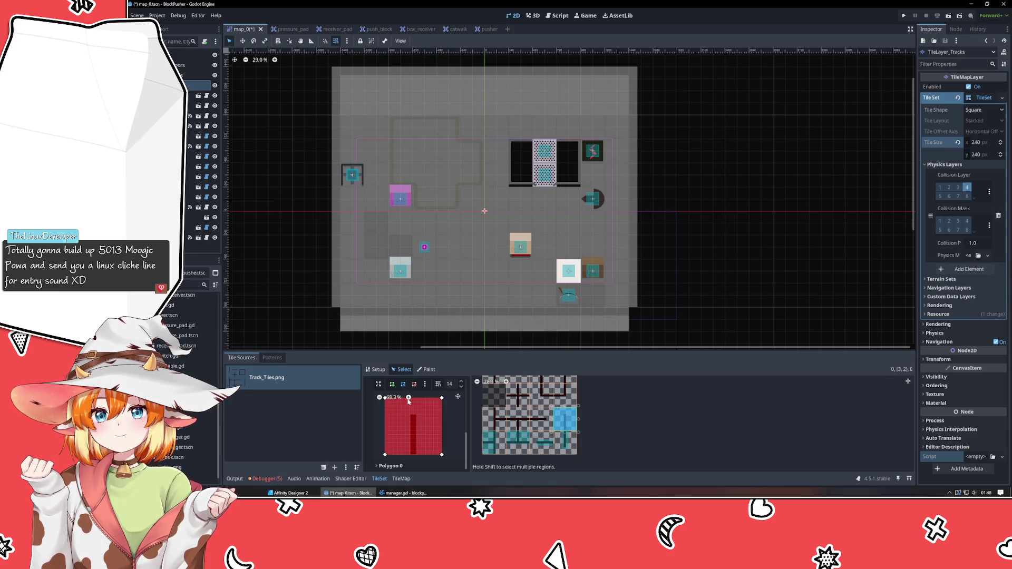
{"action": "scroll", "coordinate": [416, 421], "scroll_direction": "up", "scroll_amount": 1}
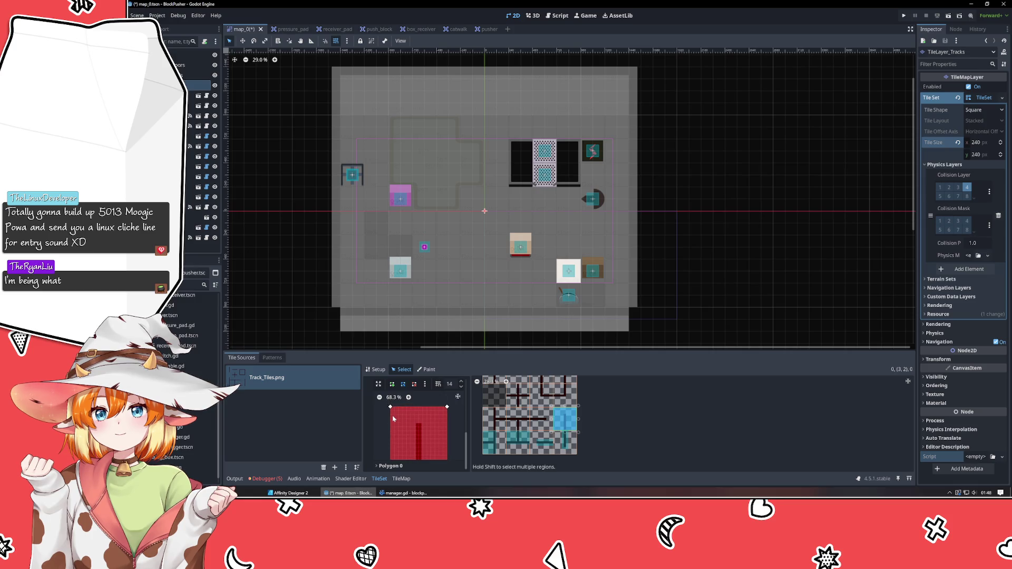
Step: Pull that tile's polygon corners into a thin vertical strip along the track
{"action": "left_click_drag", "start_coordinate": [391, 408], "coordinate": [425, 421]}
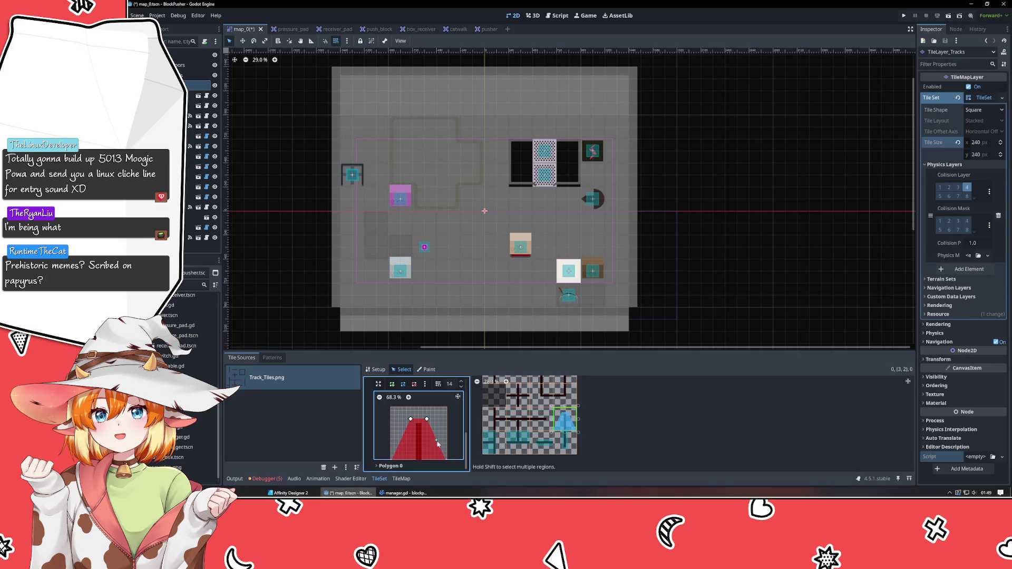
{"action": "scroll", "coordinate": [433, 437], "scroll_direction": "down", "scroll_amount": 2}
{"action": "scroll", "coordinate": [433, 437], "scroll_direction": "down", "scroll_amount": 3}
{"action": "scroll", "coordinate": [428, 430], "scroll_direction": "right", "scroll_amount": 2}
{"action": "left_click_drag", "start_coordinate": [438, 437], "coordinate": [417, 437]}
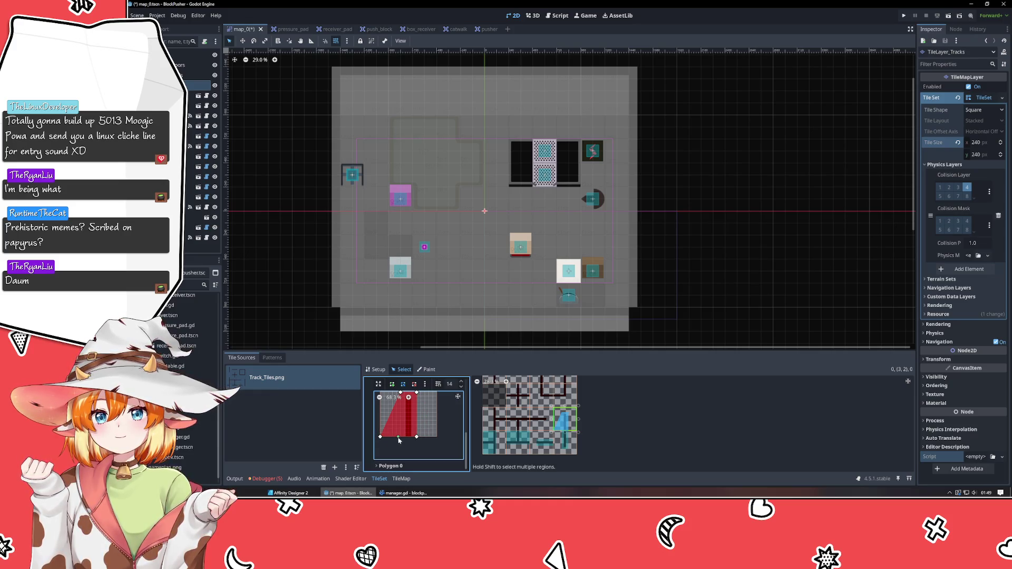
{"action": "left_click_drag", "start_coordinate": [381, 437], "coordinate": [401, 436]}
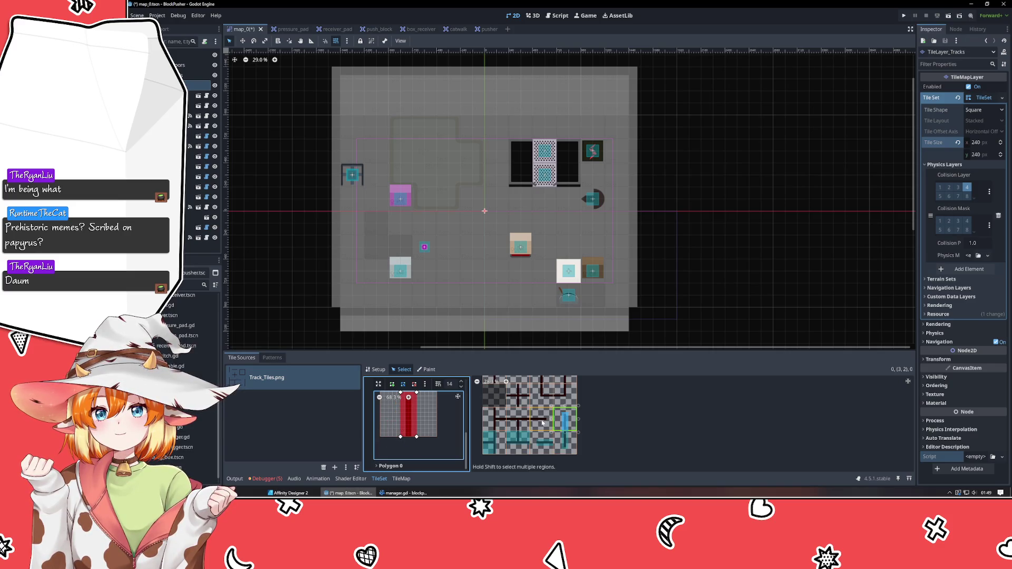
{"action": "left_click", "coordinate": [542, 438]}
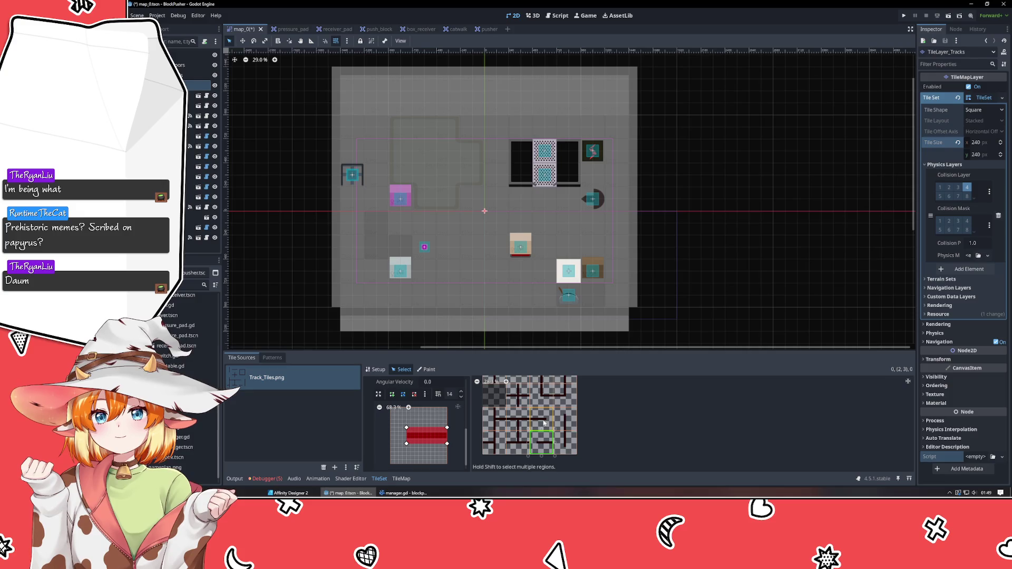
{"action": "left_click", "coordinate": [565, 420]}
Step: Trim the left end of tile (2,3)'s collision polygon to fit the track line
{"action": "left_click", "coordinate": [545, 441]}
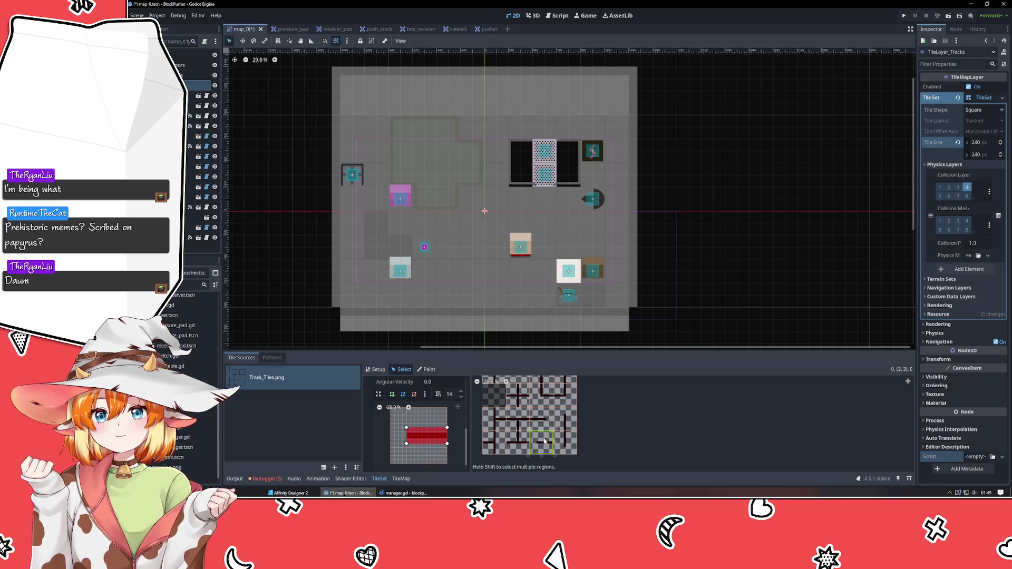
{"action": "left_click_drag", "start_coordinate": [405, 428], "coordinate": [404, 445]}
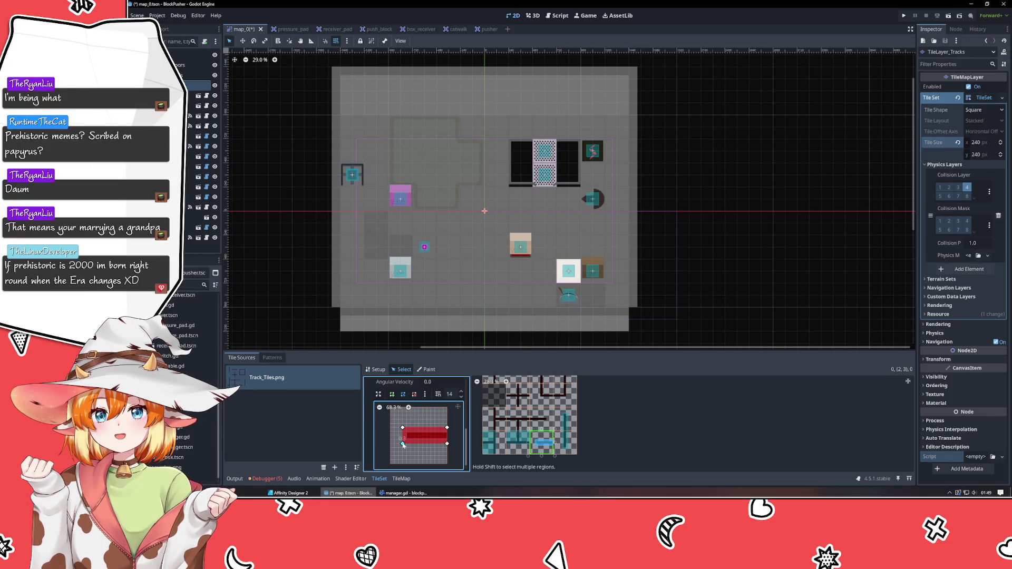
{"action": "mouse_move", "coordinate": [404, 446]}
{"action": "left_mouse_down"}
{"action": "mouse_move", "coordinate": [414, 427]}
{"action": "mouse_move", "coordinate": [415, 444]}
{"action": "left_mouse_up"}
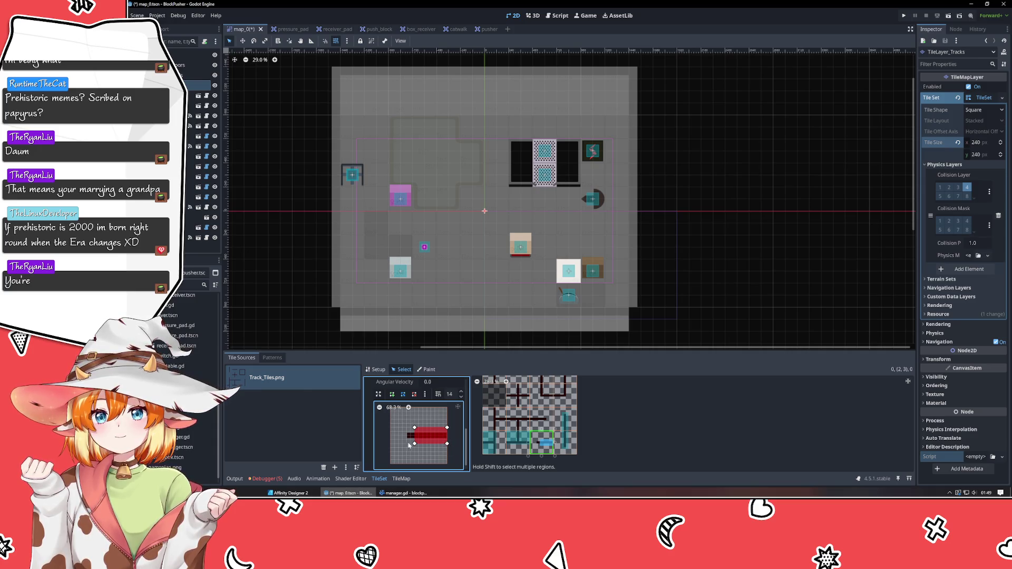
{"action": "left_click_drag", "start_coordinate": [415, 444], "coordinate": [418, 444]}
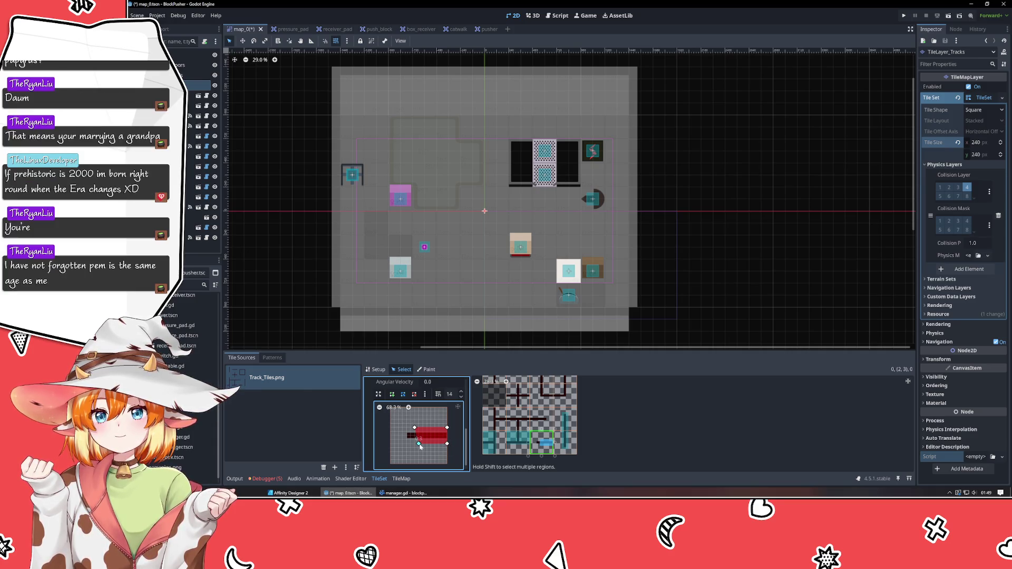
{"action": "scroll", "coordinate": [425, 437], "scroll_direction": "up", "scroll_amount": 2}
{"action": "left_click_drag", "start_coordinate": [424, 437], "coordinate": [419, 414]}
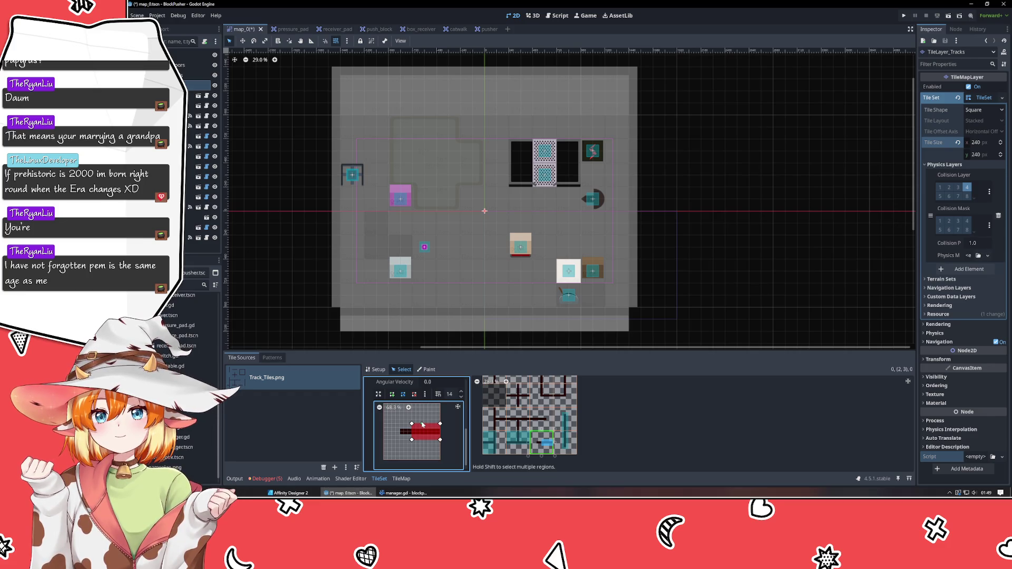
{"action": "left_click", "coordinate": [541, 418]}
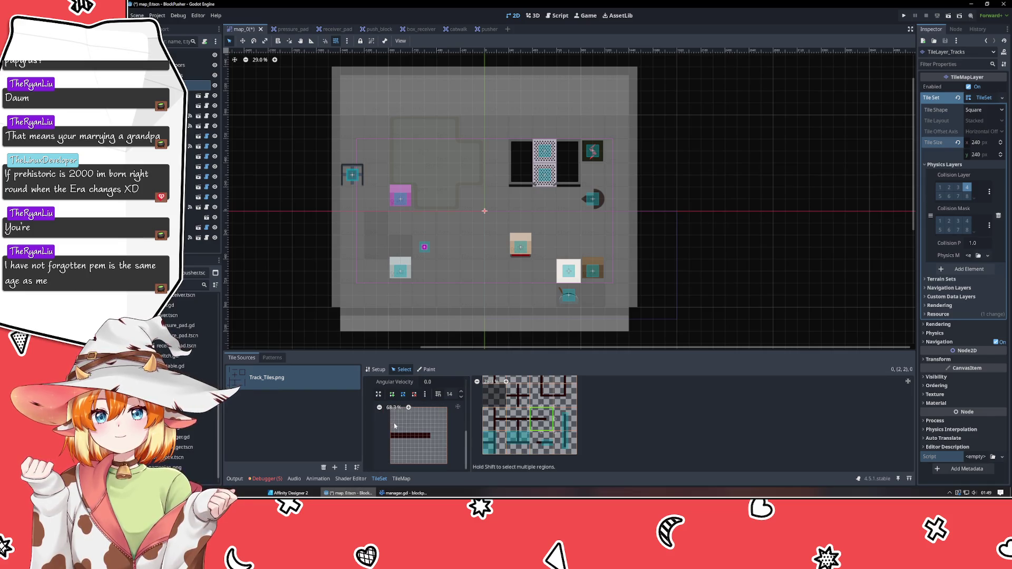
Step: Add a collision polygon to tile (2,2) and trim it to a rectangle along the track
{"action": "left_click", "coordinate": [398, 439]}
{"action": "scroll", "coordinate": [399, 440], "scroll_direction": "up", "scroll_amount": 2}
{"action": "left_click_drag", "start_coordinate": [390, 420], "coordinate": [389, 431]}
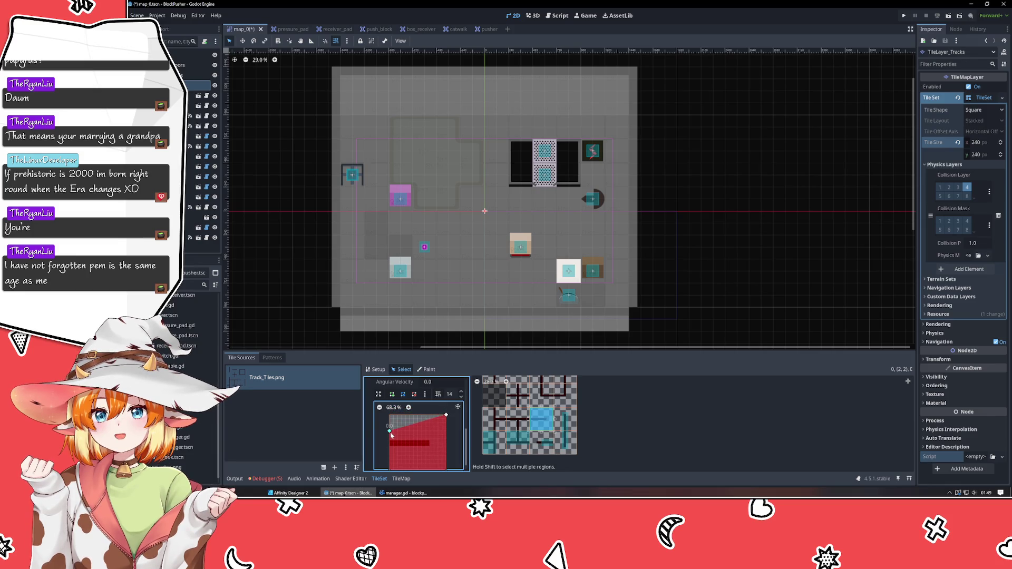
{"action": "left_click_drag", "start_coordinate": [446, 415], "coordinate": [423, 422]}
{"action": "scroll", "coordinate": [422, 437], "scroll_direction": "down", "scroll_amount": 3}
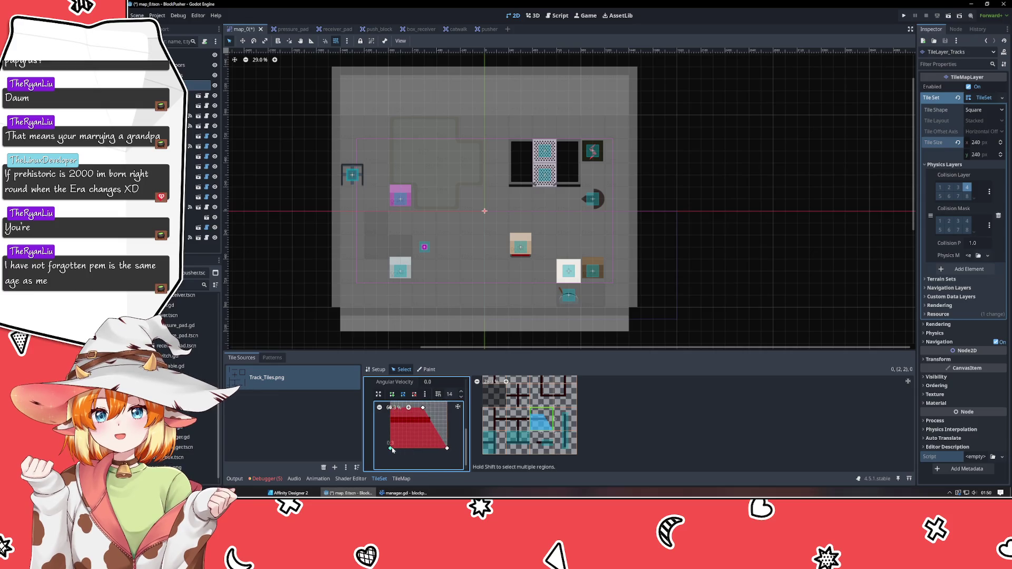
{"action": "left_click_drag", "start_coordinate": [391, 448], "coordinate": [390, 434]}
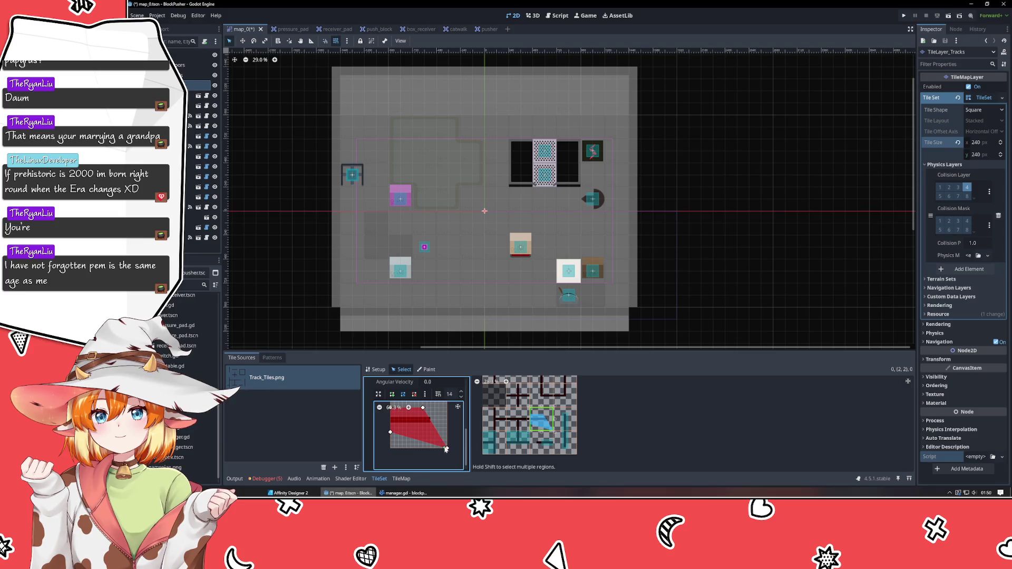
{"action": "left_click_drag", "start_coordinate": [446, 449], "coordinate": [422, 432]}
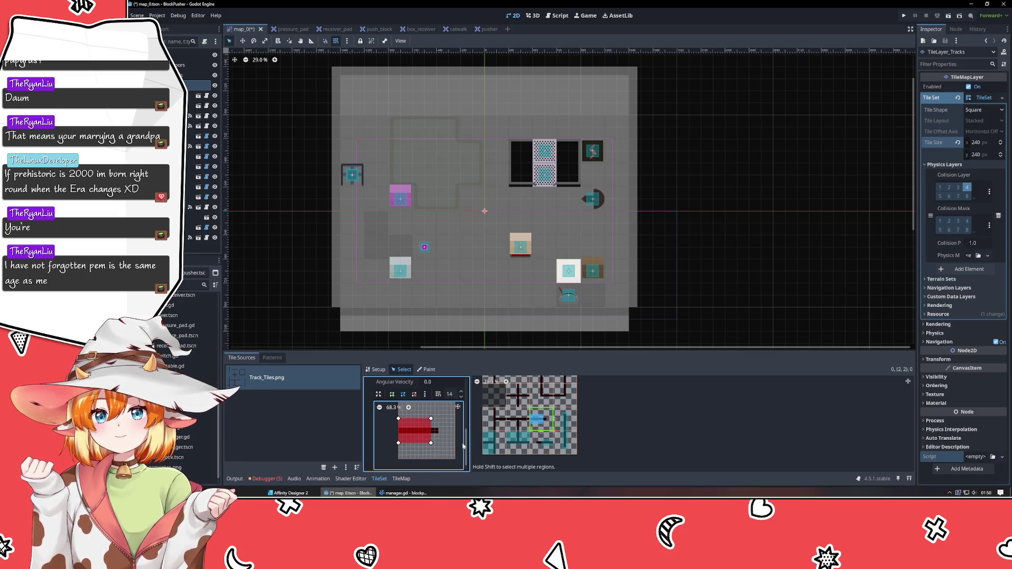
Step: Widen the collision shape of the tile below to the left
{"action": "left_click", "coordinate": [537, 446]}
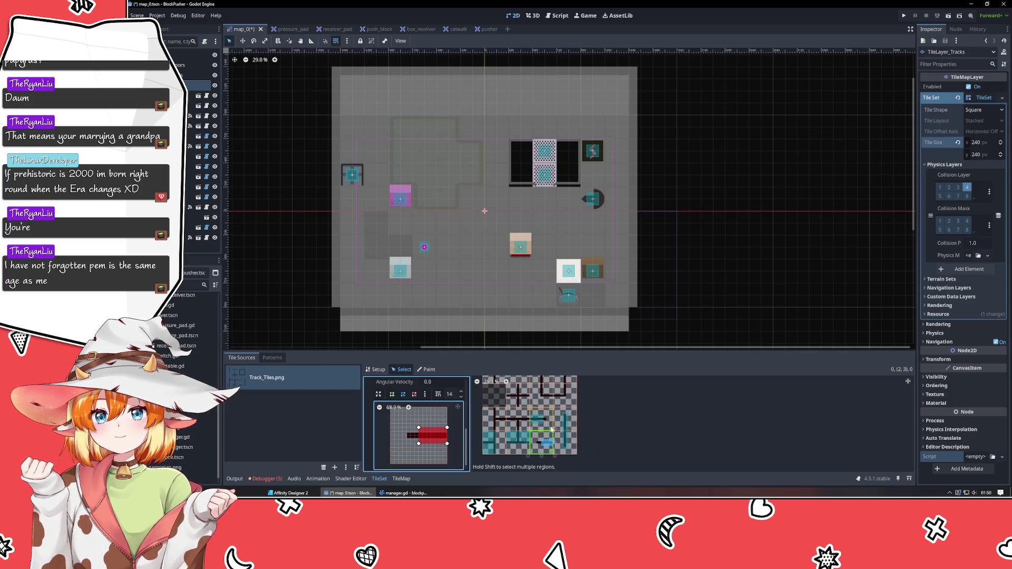
{"action": "left_click", "coordinate": [539, 424]}
{"action": "left_click", "coordinate": [538, 445]}
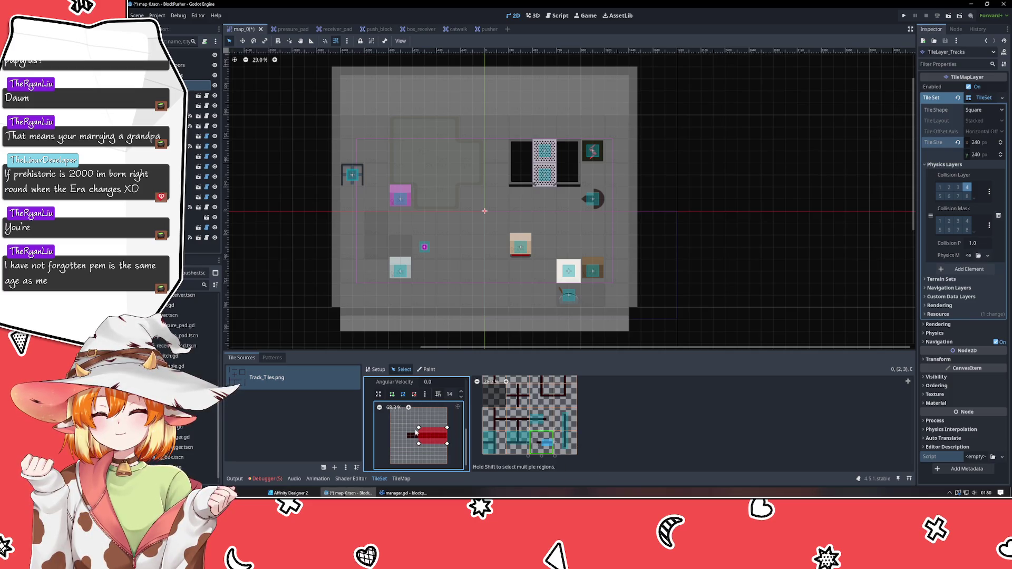
{"action": "left_click_drag", "start_coordinate": [418, 428], "coordinate": [414, 443]}
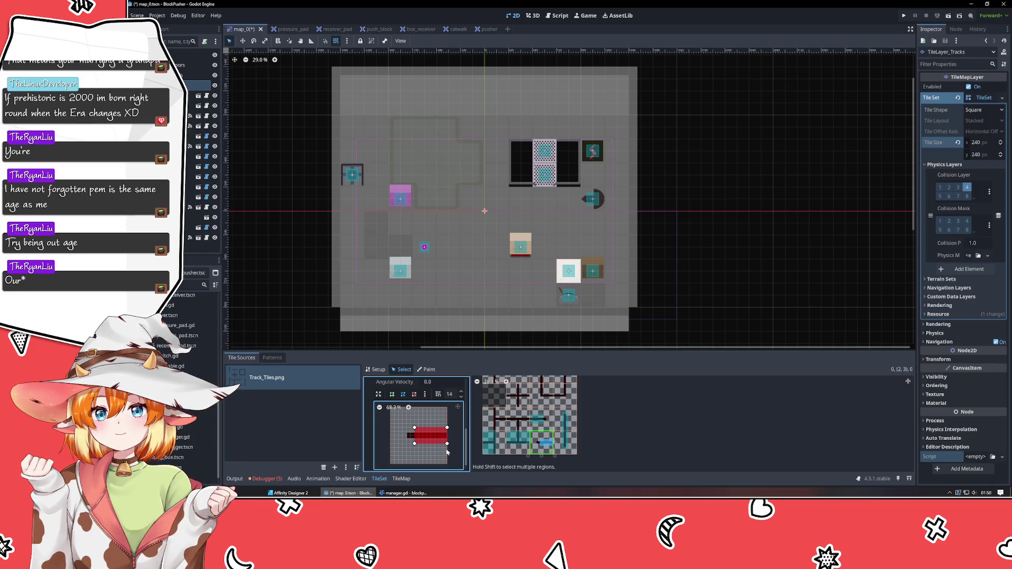
Step: Fit the vertical track tiles' collision shapes to their track ends
{"action": "left_click", "coordinate": [568, 443]}
{"action": "left_click", "coordinate": [410, 443]}
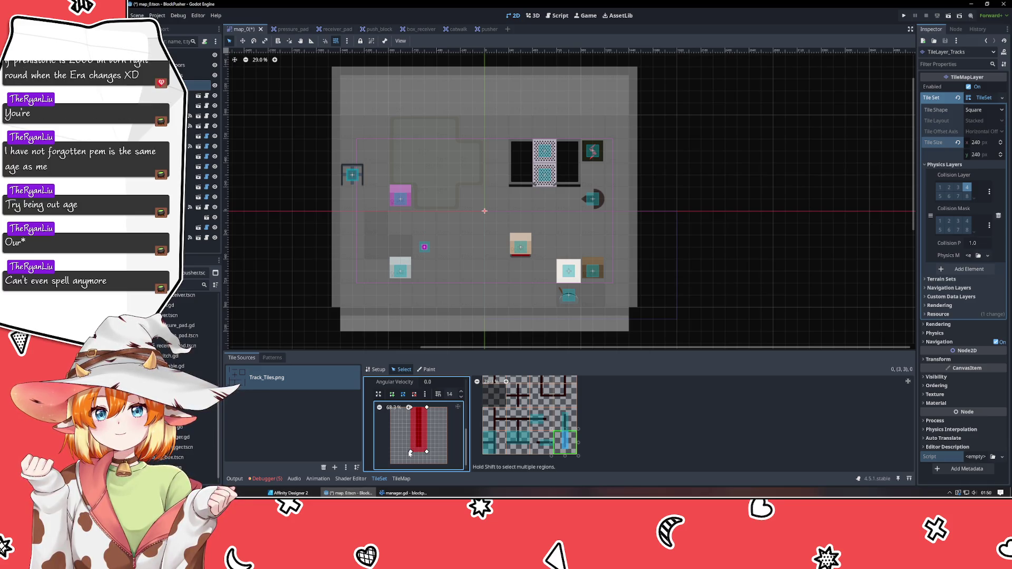
{"action": "left_click_drag", "start_coordinate": [410, 452], "coordinate": [410, 444]}
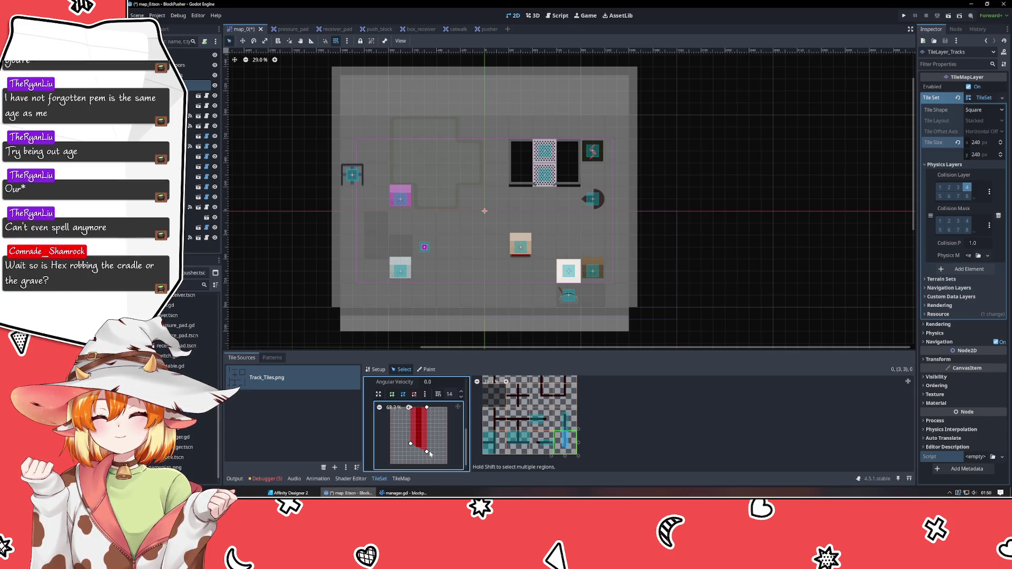
{"action": "mouse_move", "coordinate": [427, 452]}
{"action": "left_mouse_down"}
{"action": "mouse_move", "coordinate": [427, 440]}
{"action": "mouse_move", "coordinate": [410, 440]}
{"action": "left_mouse_up"}
{"action": "left_click", "coordinate": [564, 420]}
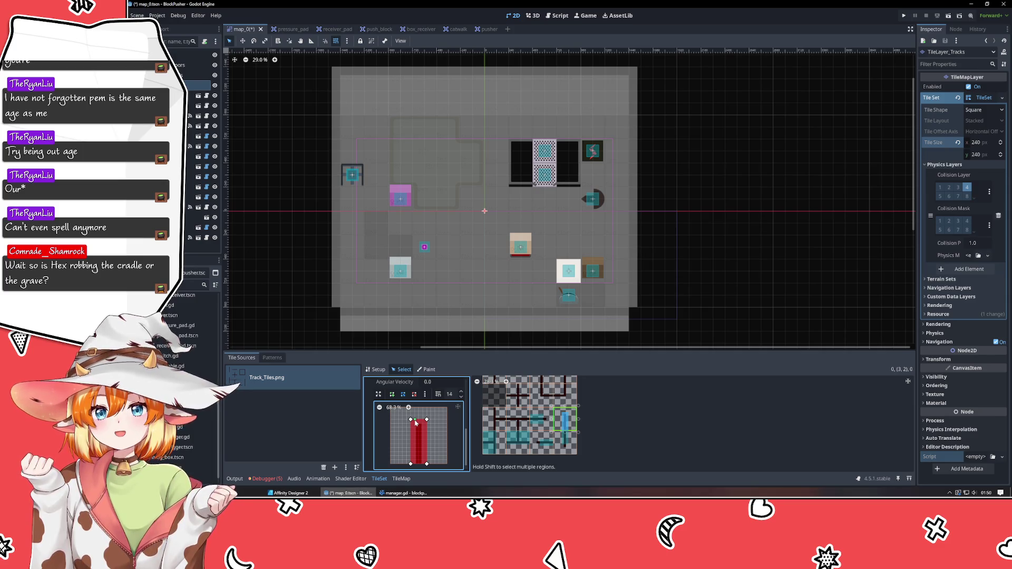
{"action": "mouse_move", "coordinate": [410, 420]}
{"action": "left_mouse_down"}
{"action": "mouse_move", "coordinate": [410, 432]}
{"action": "mouse_move", "coordinate": [427, 432]}
{"action": "left_mouse_up"}
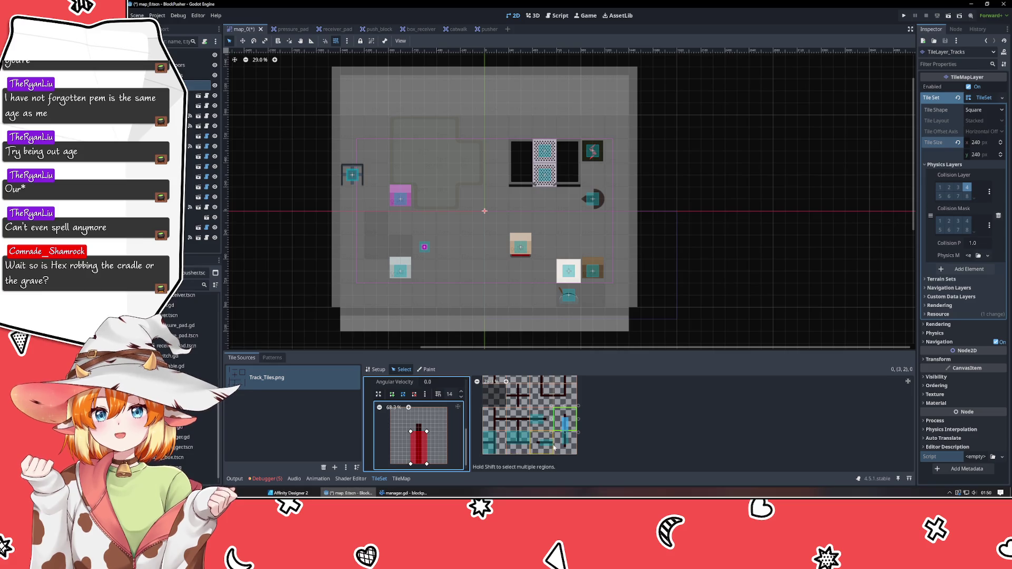
Step: Give the T-junction tile a collision square with its top edge lowered to the track
{"action": "left_click", "coordinate": [512, 423]}
{"action": "left_click", "coordinate": [401, 420]}
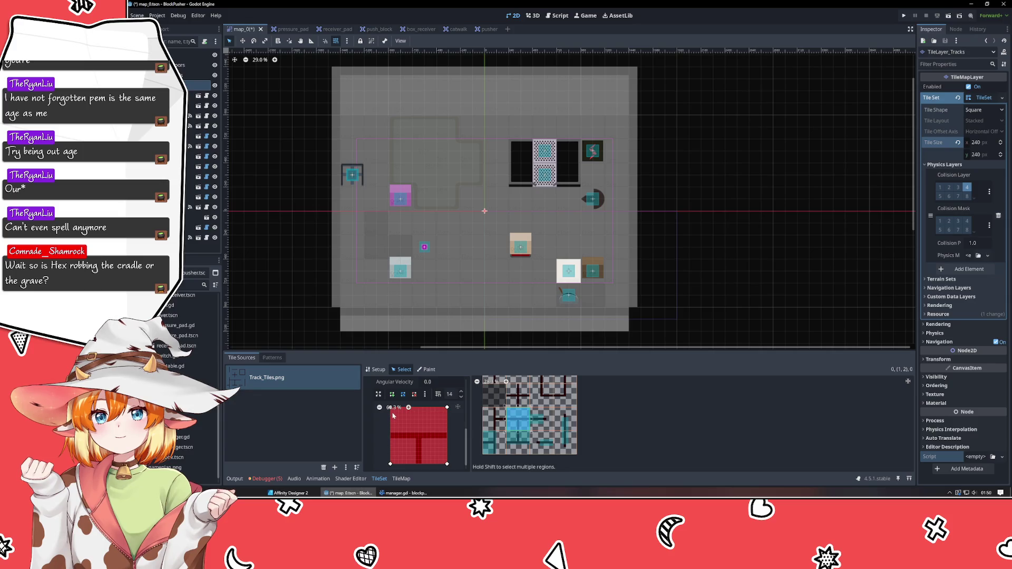
{"action": "scroll", "coordinate": [390, 425], "scroll_direction": "up", "scroll_amount": 2}
{"action": "left_click_drag", "start_coordinate": [388, 417], "coordinate": [388, 435]}
{"action": "left_click_drag", "start_coordinate": [444, 416], "coordinate": [445, 436]}
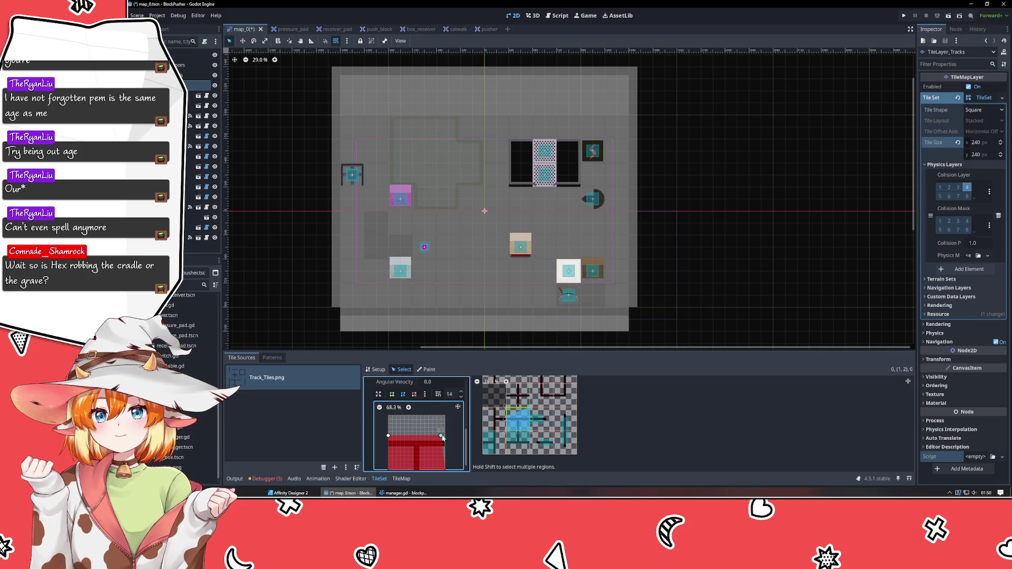
{"action": "left_click", "coordinate": [522, 428]}
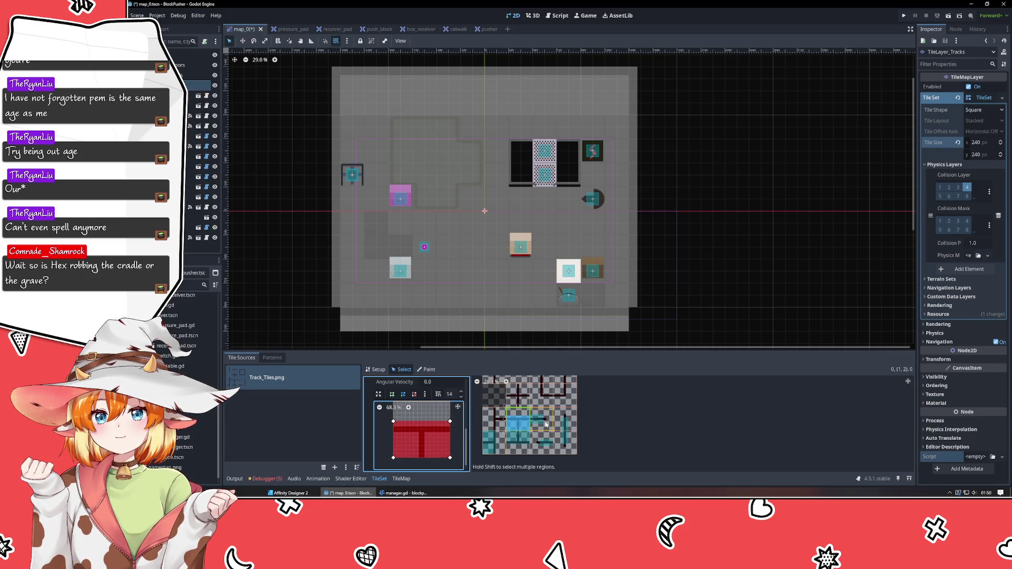
{"action": "scroll", "coordinate": [547, 428], "scroll_direction": "up", "scroll_amount": 1}
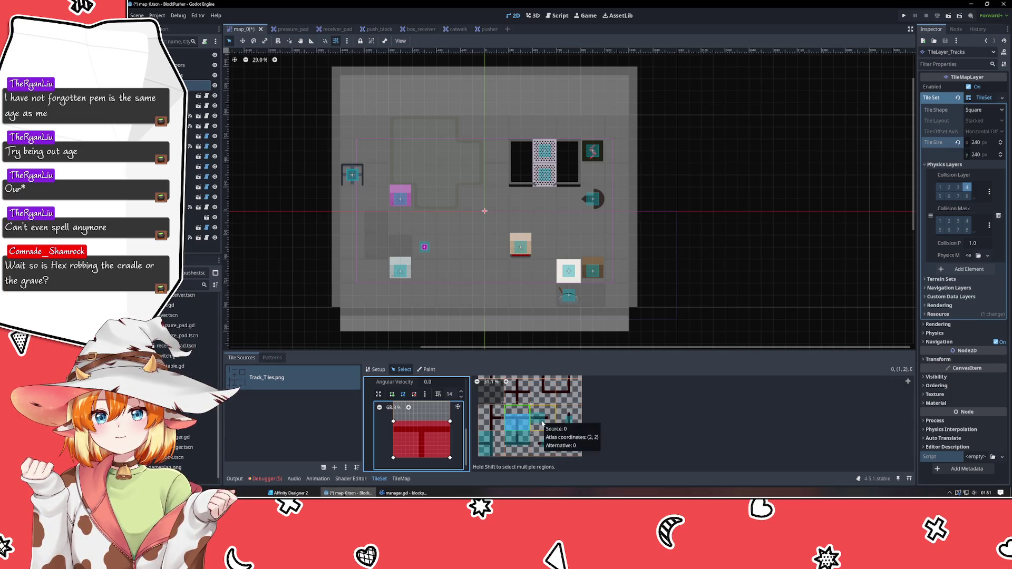
Step: Fit the collision shape of the tile right of the T-junction to its track
{"action": "left_click", "coordinate": [543, 423]}
{"action": "left_click_drag", "start_coordinate": [391, 423], "coordinate": [391, 427]}
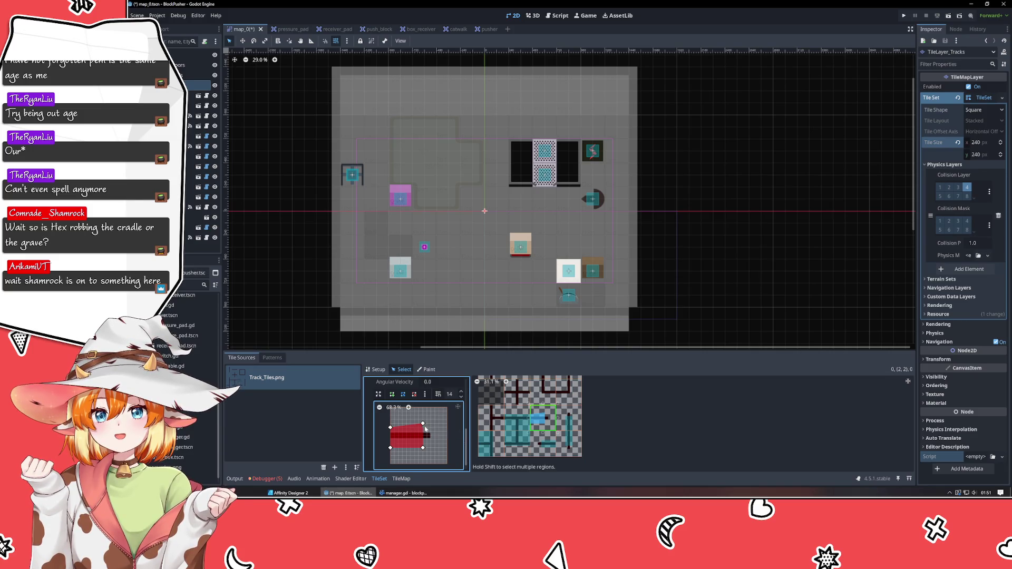
{"action": "left_click_drag", "start_coordinate": [423, 423], "coordinate": [423, 443]}
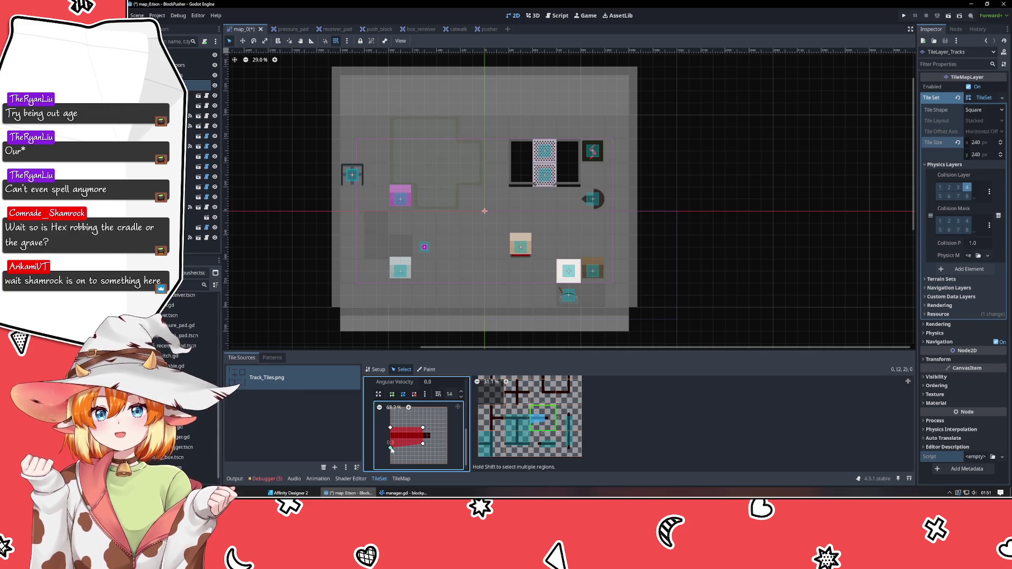
{"action": "left_click", "coordinate": [568, 419]}
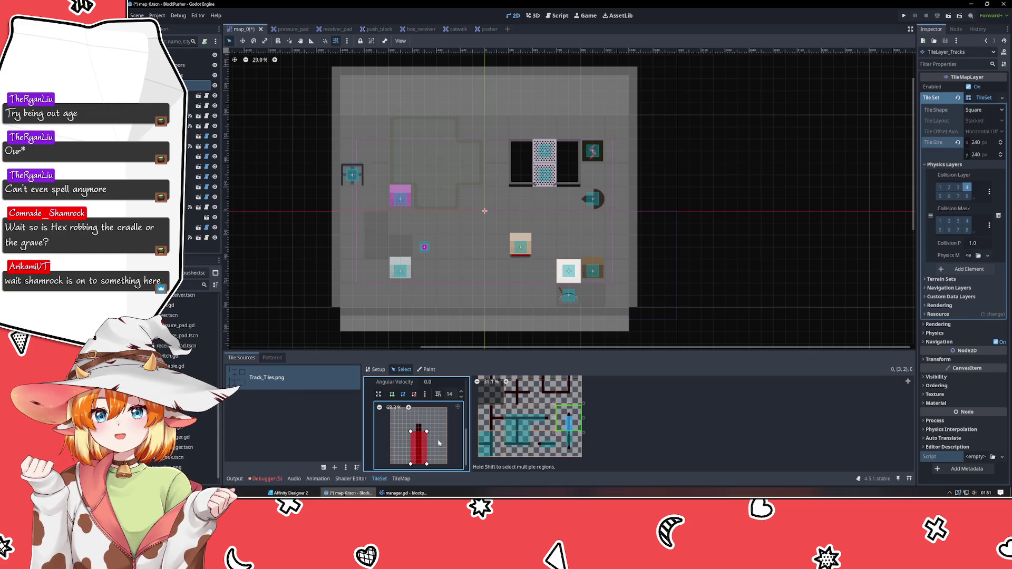
{"action": "left_click", "coordinate": [540, 441]}
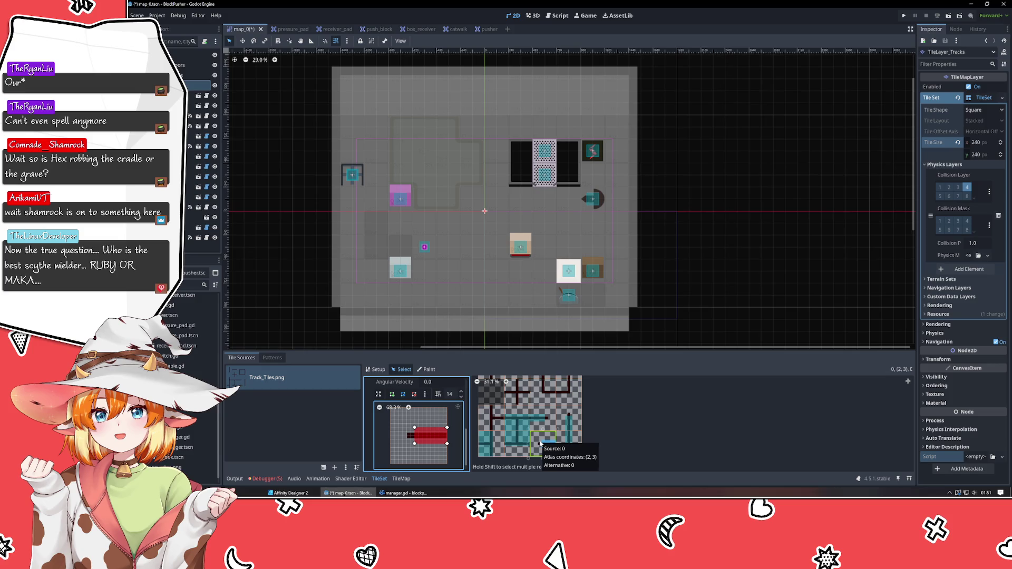
{"action": "left_click", "coordinate": [493, 422]}
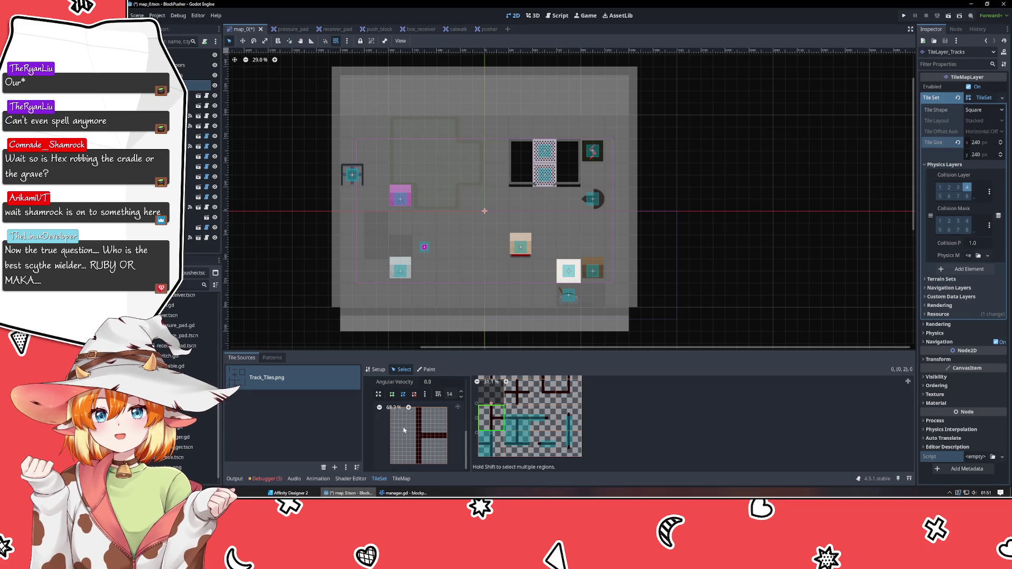
Step: Give the first corner track tile a full-tile collision square, then pull its lower-left and top-left corners inward
{"action": "key", "text": "f"}
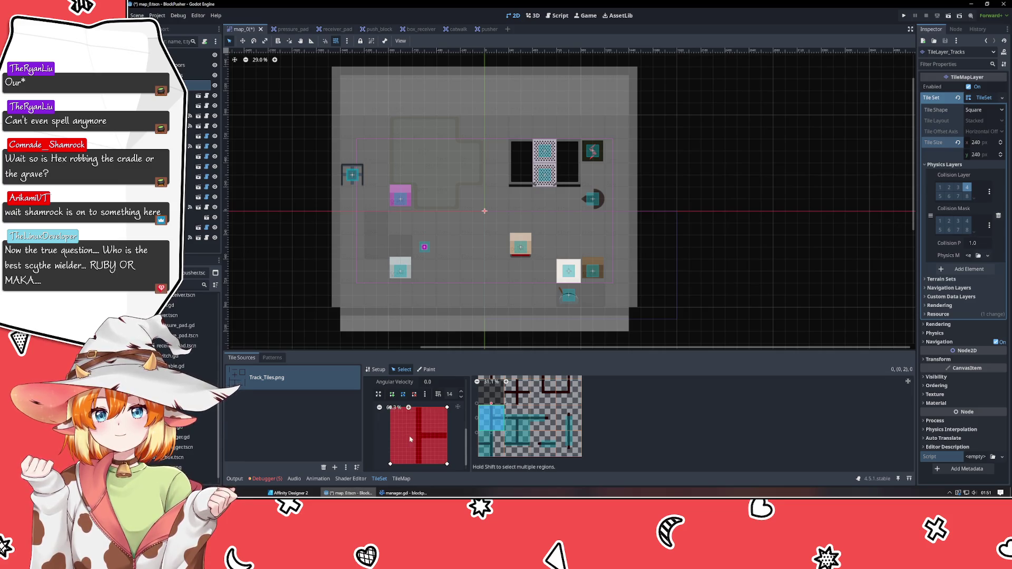
{"action": "left_click_drag", "start_coordinate": [389, 464], "coordinate": [412, 464]}
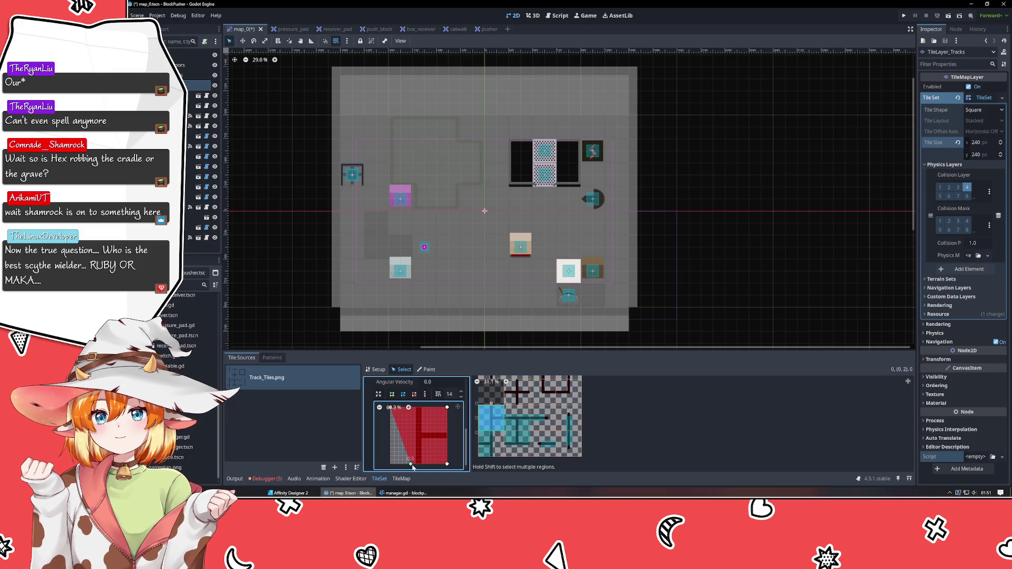
{"action": "left_click_drag", "start_coordinate": [397, 424], "coordinate": [417, 427]}
{"action": "scroll", "coordinate": [422, 451], "scroll_direction": "down", "scroll_amount": 2}
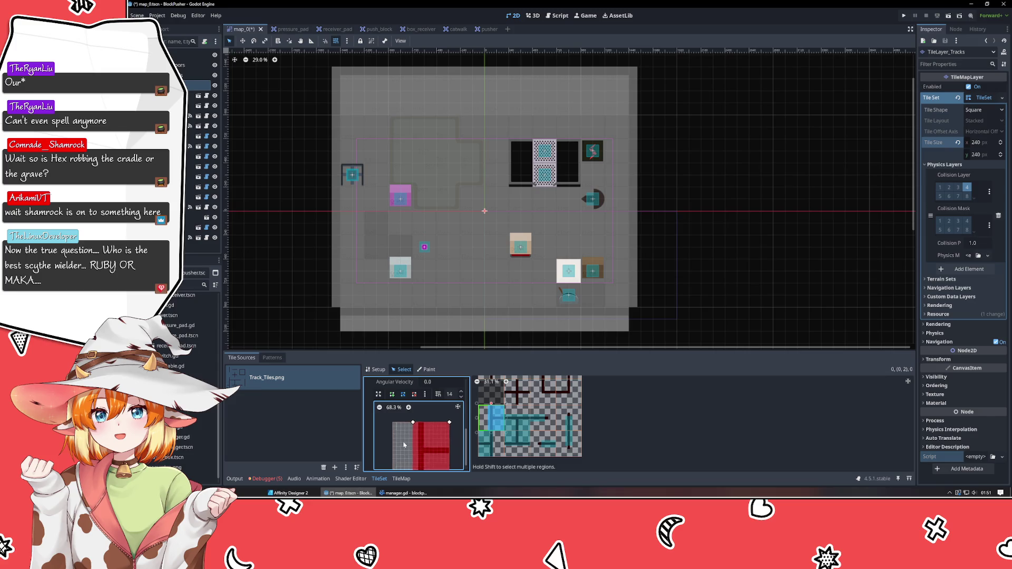
{"action": "scroll", "coordinate": [416, 448], "scroll_direction": "right", "scroll_amount": 1}
{"action": "left_click_drag", "start_coordinate": [404, 456], "coordinate": [411, 456]}
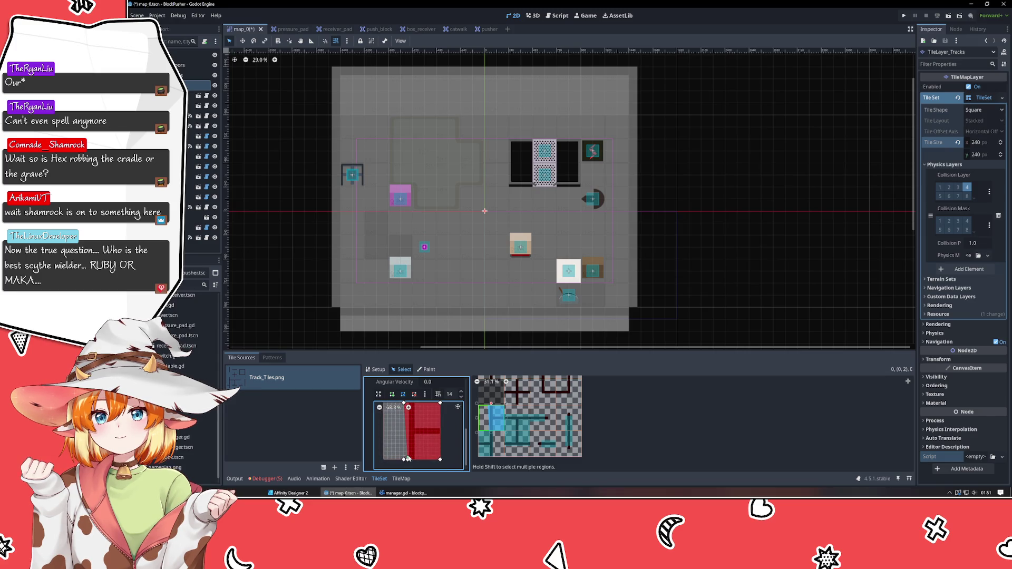
{"action": "scroll", "coordinate": [409, 442], "scroll_direction": "up", "scroll_amount": 2}
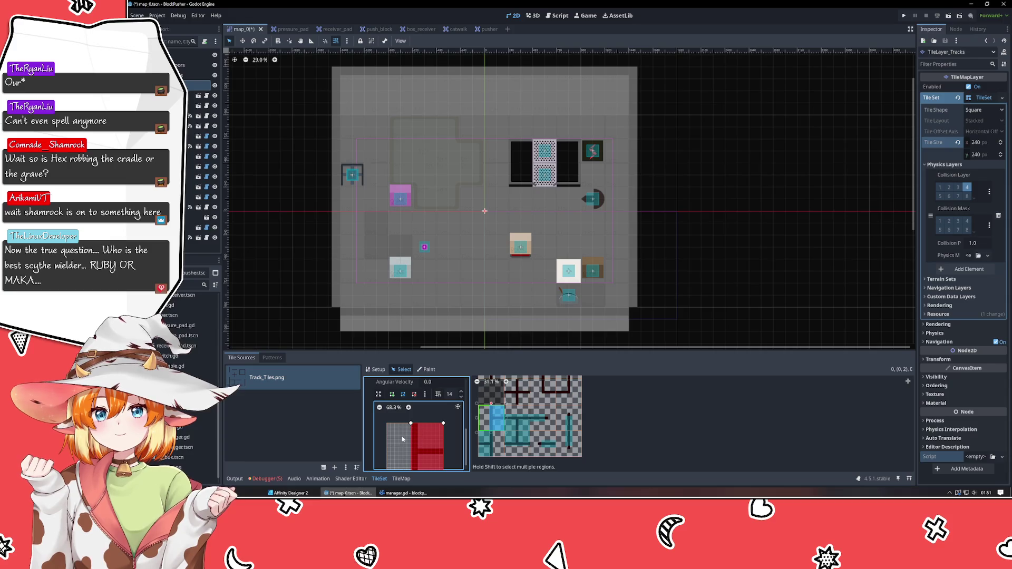
{"action": "scroll", "coordinate": [403, 426], "scroll_direction": "down", "scroll_amount": 2}
{"action": "scroll", "coordinate": [395, 426], "scroll_direction": "right", "scroll_amount": 1}
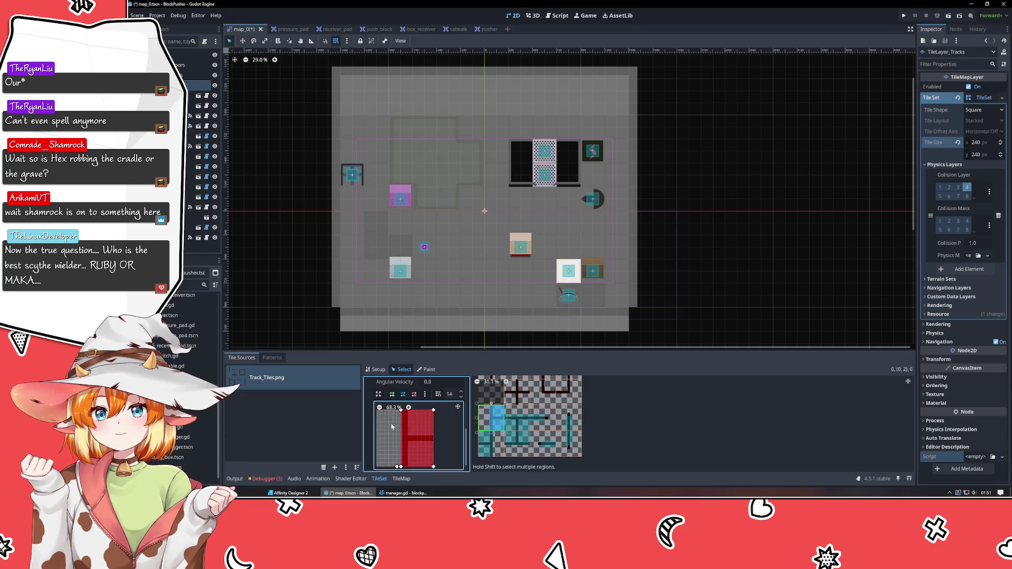
Step: Give corner track tile (2,1) a full collision square and raise both of its bottom corners
{"action": "left_click", "coordinate": [515, 403]}
{"action": "left_click", "coordinate": [546, 396]}
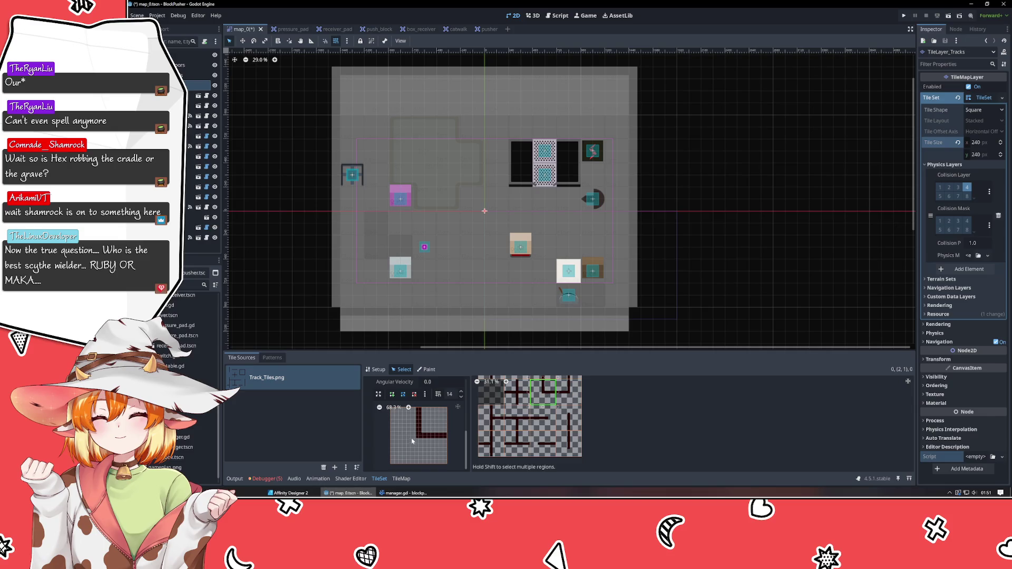
{"action": "key", "text": "f"}
{"action": "left_click_drag", "start_coordinate": [390, 464], "coordinate": [411, 444]}
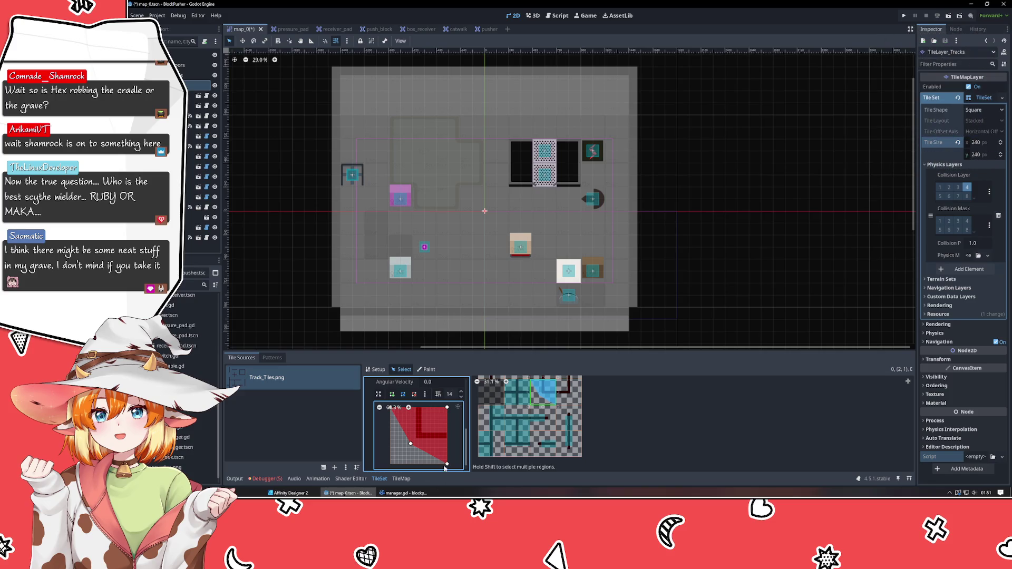
{"action": "left_click_drag", "start_coordinate": [447, 464], "coordinate": [446, 444]}
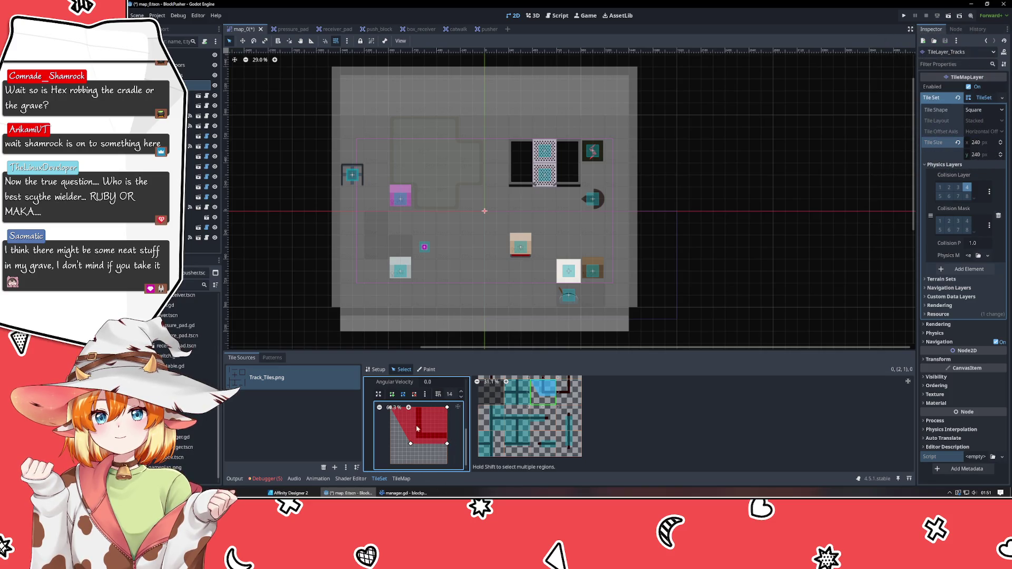
{"action": "scroll", "coordinate": [417, 445], "scroll_direction": "up", "scroll_amount": 2}
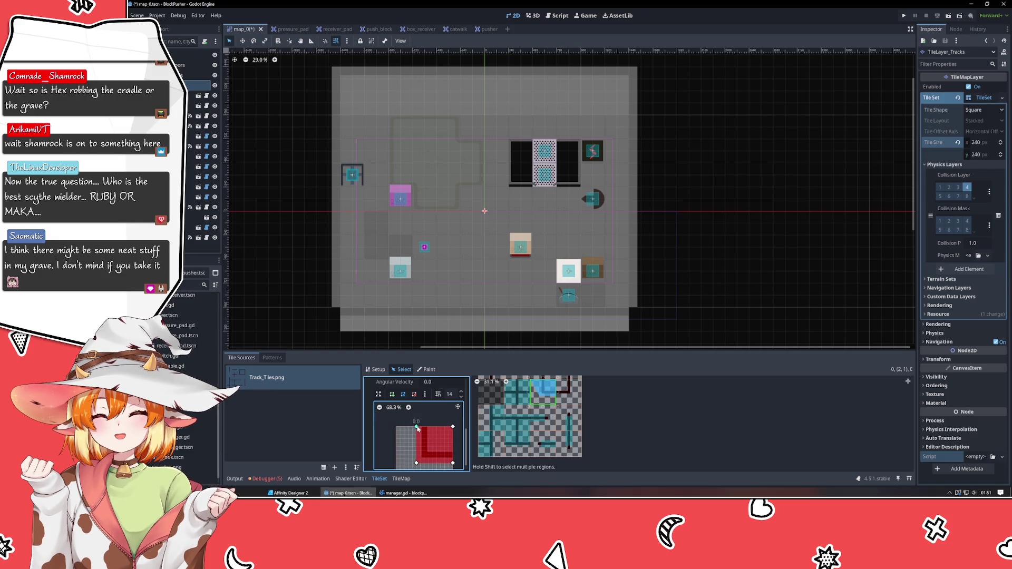
{"action": "scroll", "coordinate": [397, 432], "scroll_direction": "down", "scroll_amount": 2}
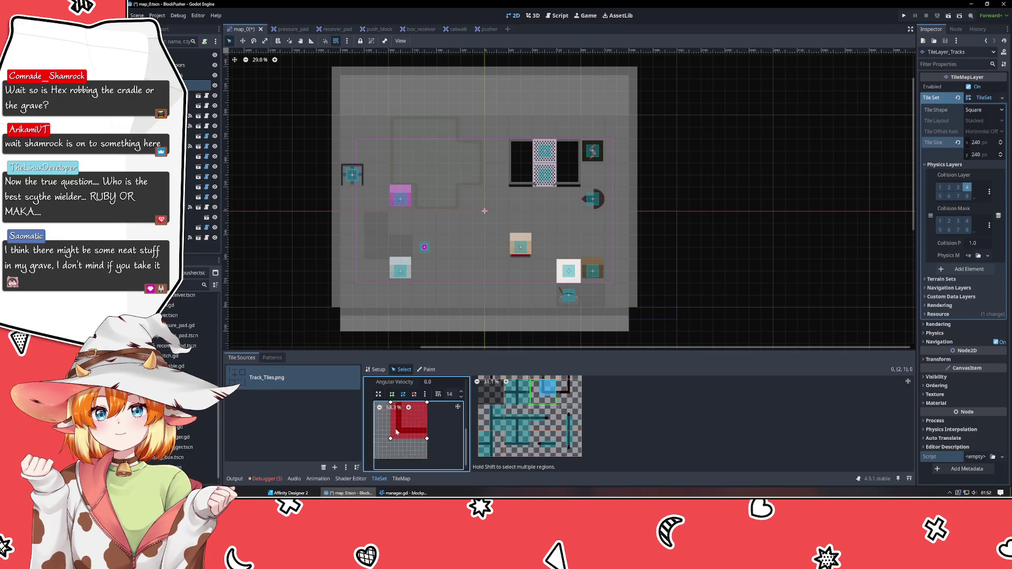
Step: Give corner track tile (3,1) a full collision square and trim it to a small top-left block
{"action": "left_click", "coordinate": [570, 401]}
{"action": "key", "text": "f"}
{"action": "left_click_drag", "start_coordinate": [445, 466], "coordinate": [426, 445]}
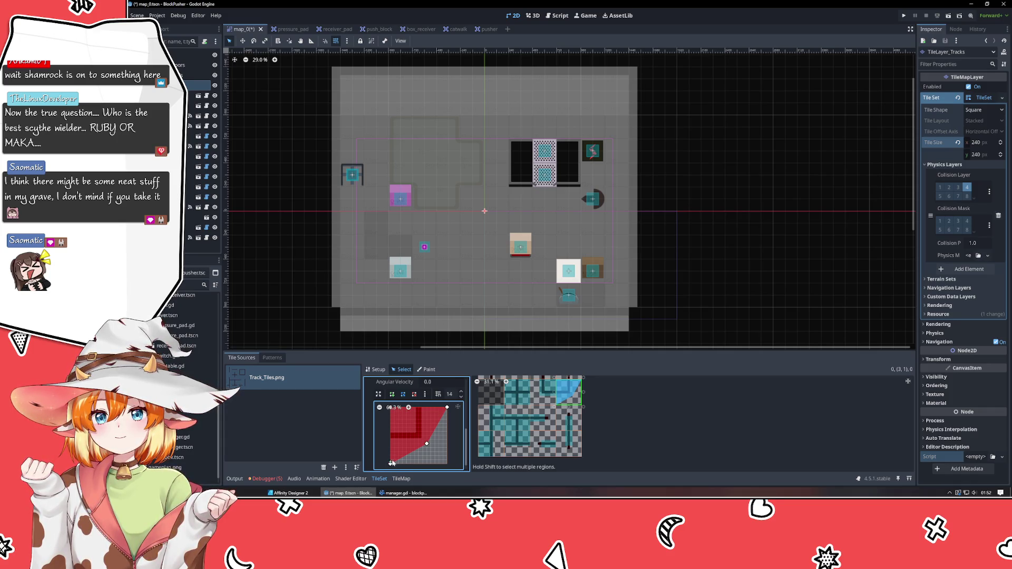
{"action": "left_click_drag", "start_coordinate": [390, 463], "coordinate": [391, 444]}
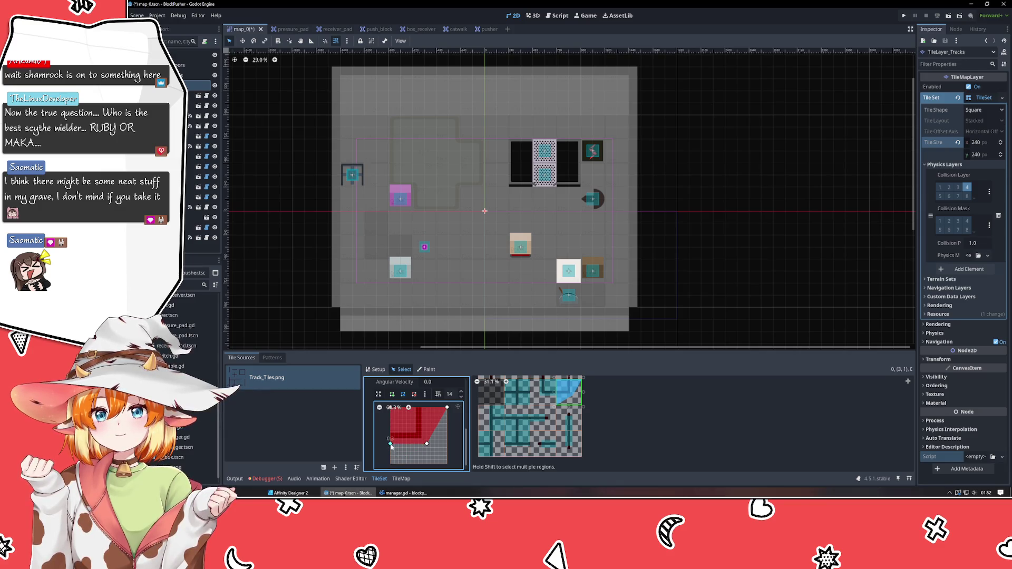
{"action": "left_click_drag", "start_coordinate": [447, 406], "coordinate": [427, 407]}
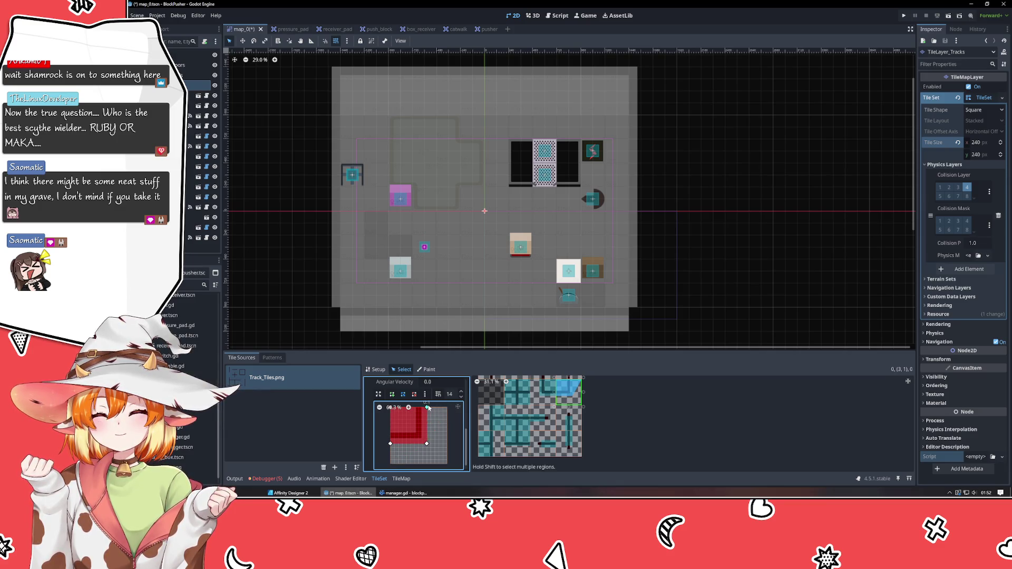
{"action": "scroll", "coordinate": [532, 421], "scroll_direction": "up", "scroll_amount": 3}
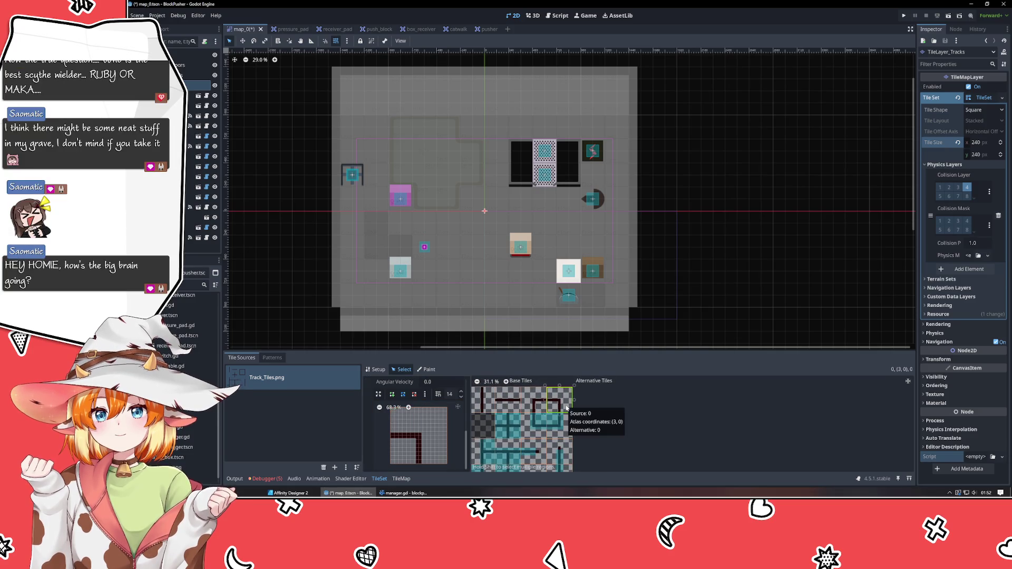
Step: Pull in a corner of the top-right track tile's polygon, and give the next tile an angled full-tile polygon
{"action": "left_click", "coordinate": [558, 400]}
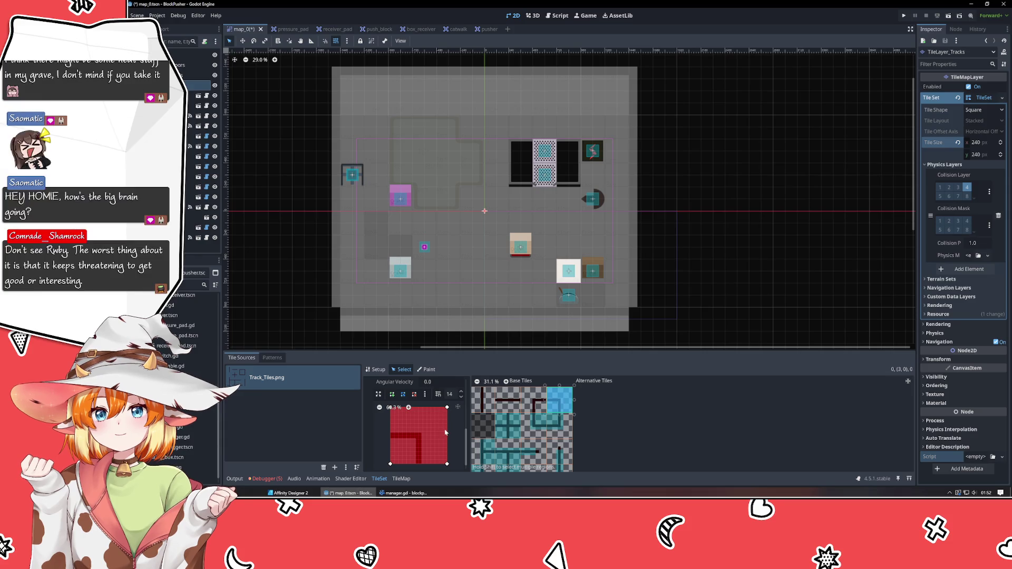
{"action": "mouse_move", "coordinate": [447, 408]}
{"action": "left_mouse_down"}
{"action": "mouse_move", "coordinate": [426, 429]}
{"action": "mouse_move", "coordinate": [395, 435]}
{"action": "mouse_move", "coordinate": [426, 450]}
{"action": "left_mouse_up"}
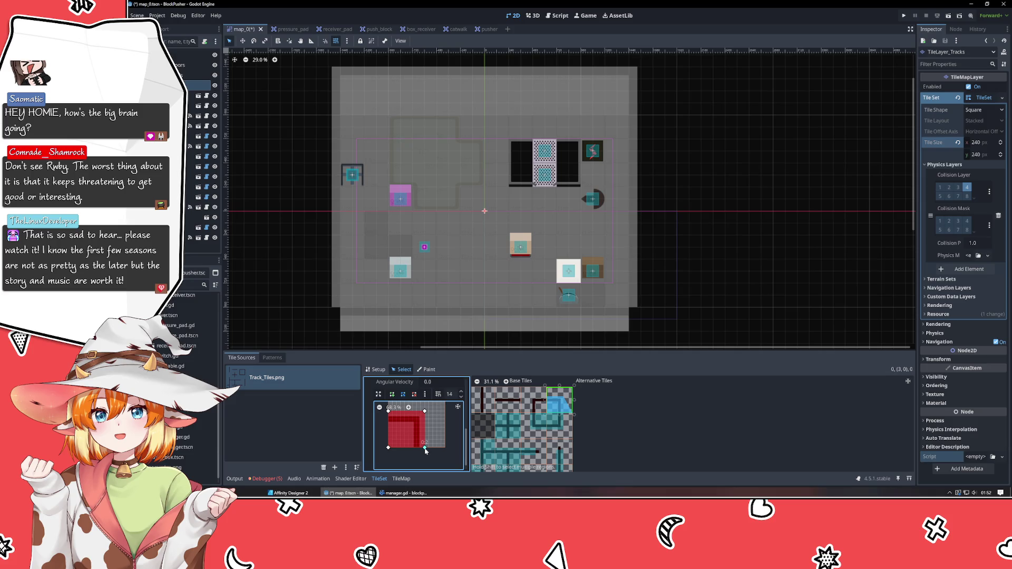
{"action": "left_click", "coordinate": [535, 402]}
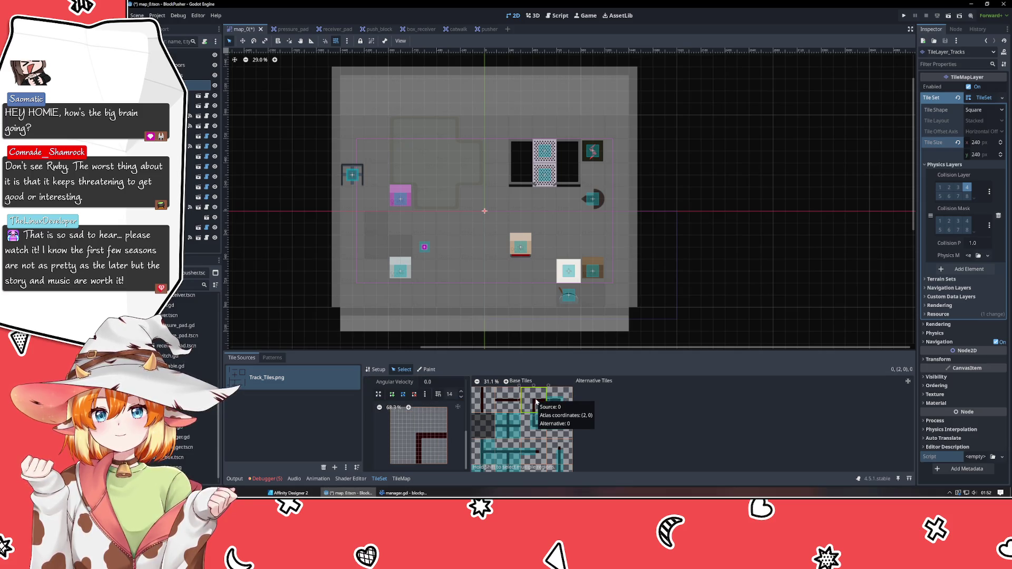
{"action": "key", "text": "f"}
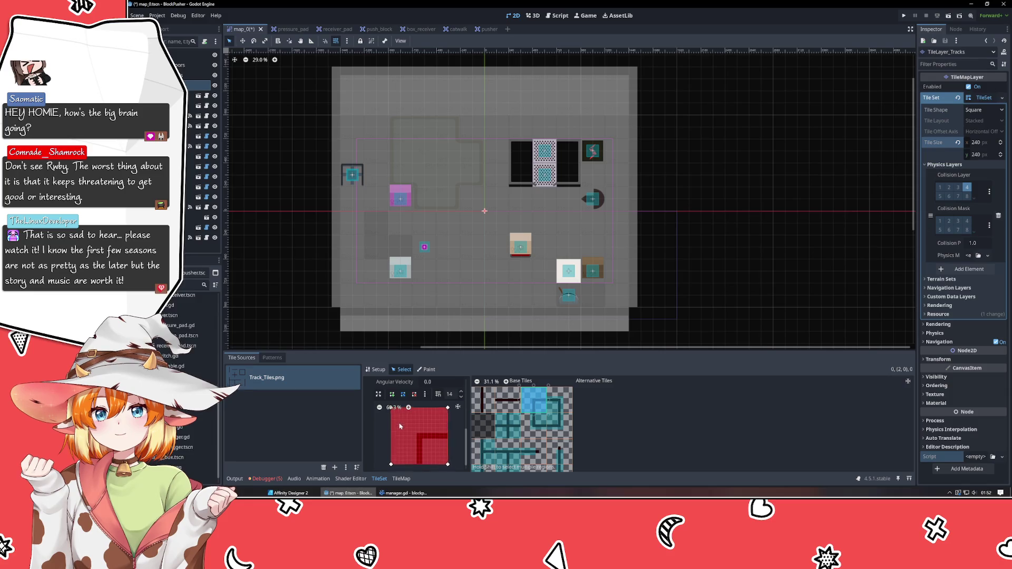
{"action": "left_click_drag", "start_coordinate": [397, 414], "coordinate": [417, 434]}
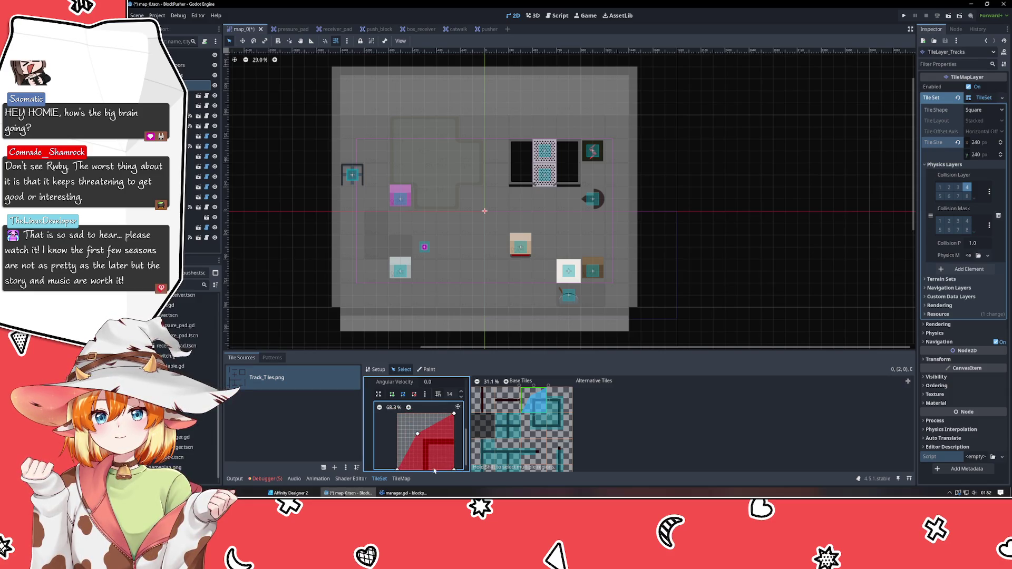
Step: Check the power_bank.gd script, then lower the tile's top-right polygon corner to follow the track
{"action": "left_click", "coordinate": [403, 492]}
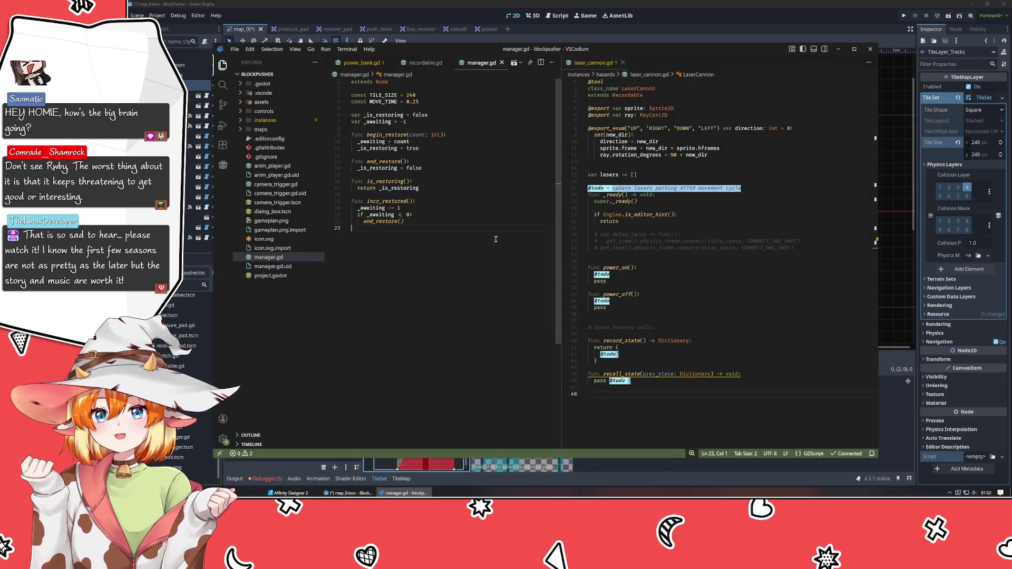
{"action": "left_click", "coordinate": [364, 62]}
{"action": "left_click", "coordinate": [679, 25]}
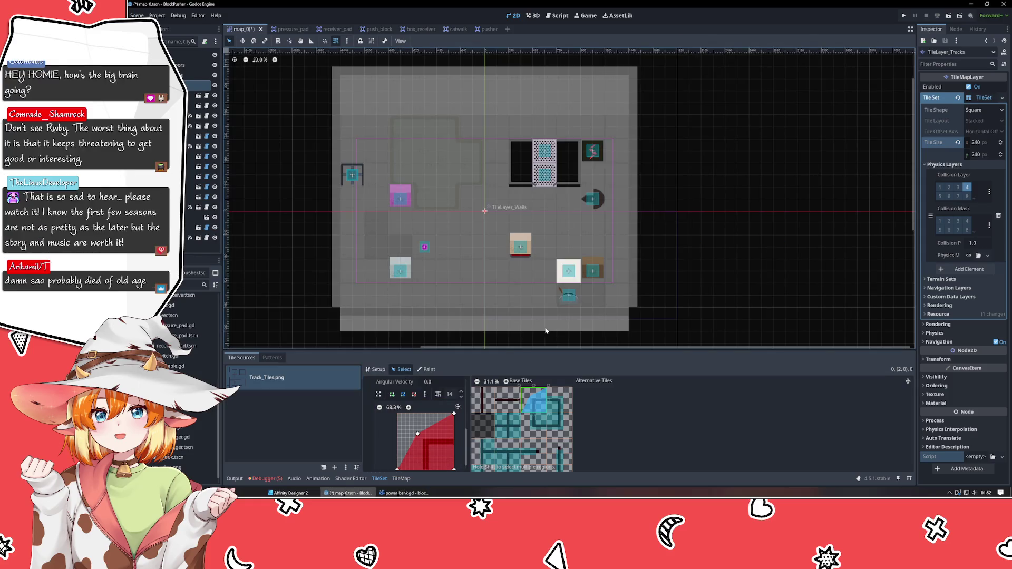
{"action": "left_click_drag", "start_coordinate": [438, 454], "coordinate": [417, 443]}
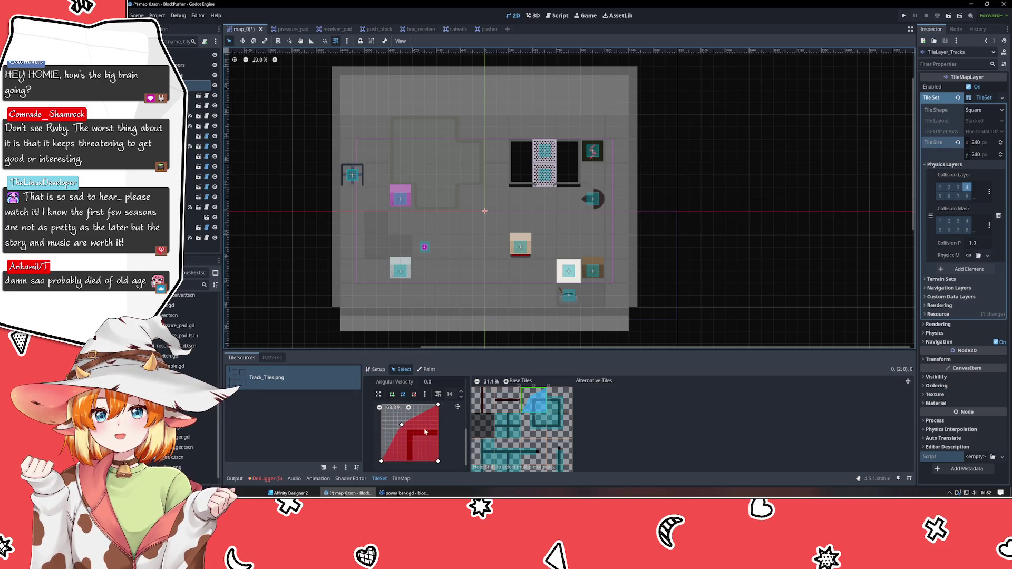
{"action": "left_click_drag", "start_coordinate": [437, 404], "coordinate": [438, 425]}
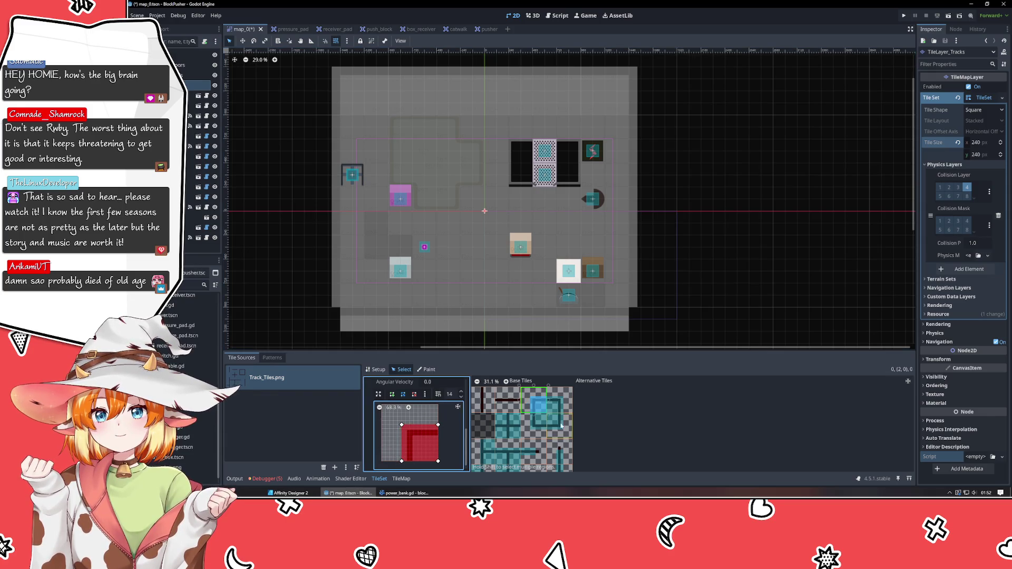
Step: Give the horizontal straight track tile a full collision square, then clear the tile selection
{"action": "left_click", "coordinate": [519, 405]}
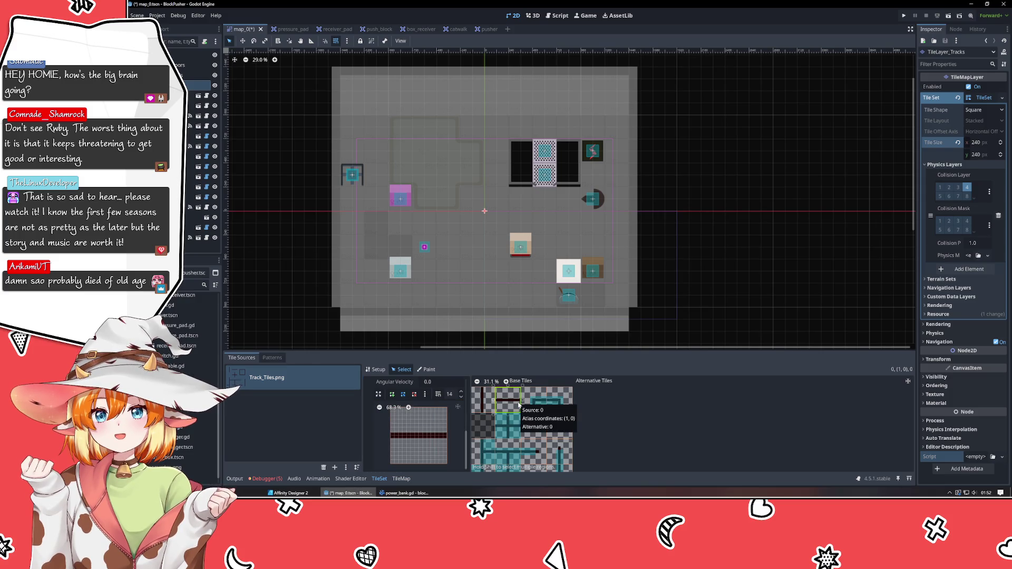
{"action": "left_click", "coordinate": [519, 405]}
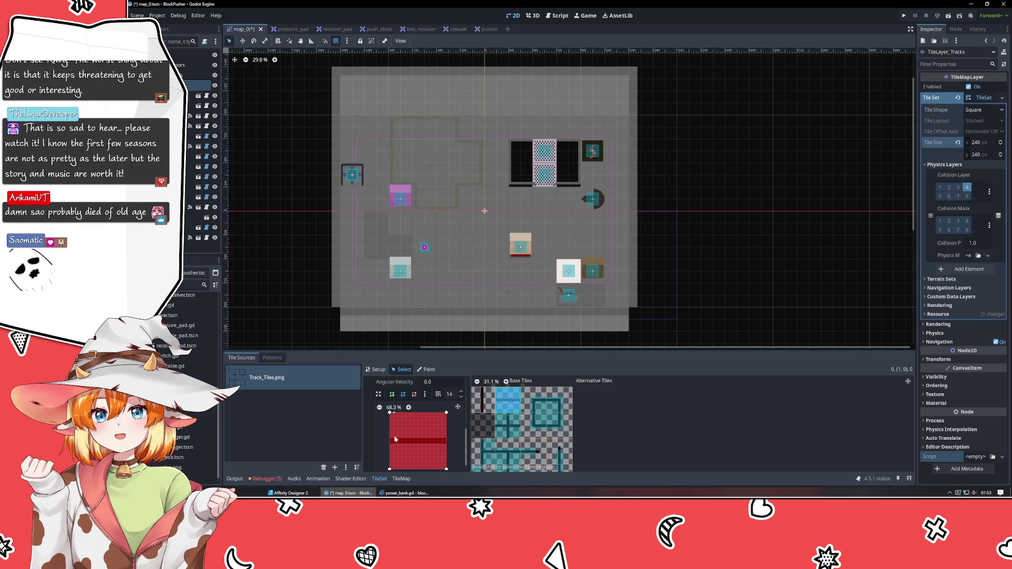
{"action": "left_click", "coordinate": [391, 416]}
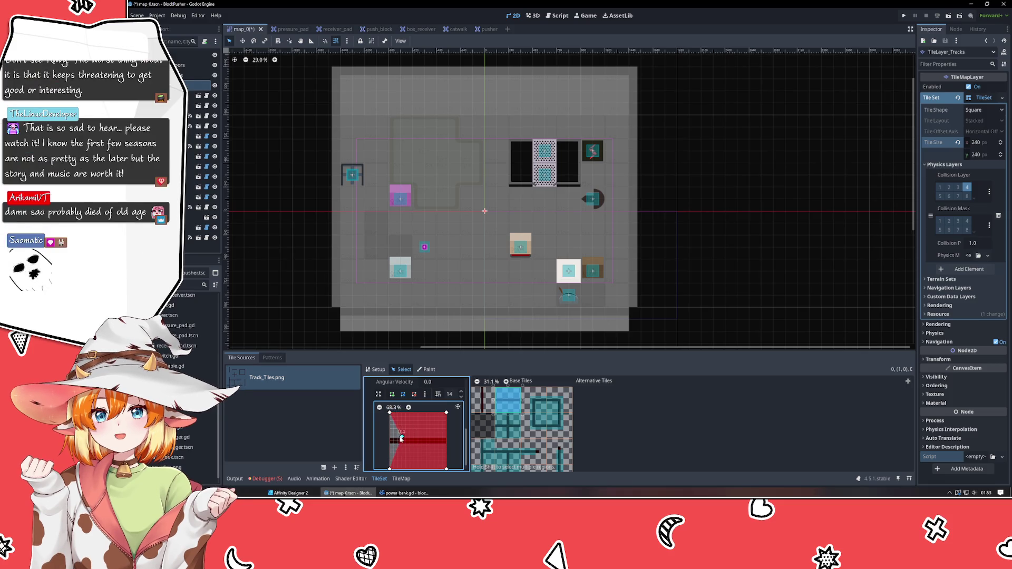
{"action": "left_click", "coordinate": [450, 464]}
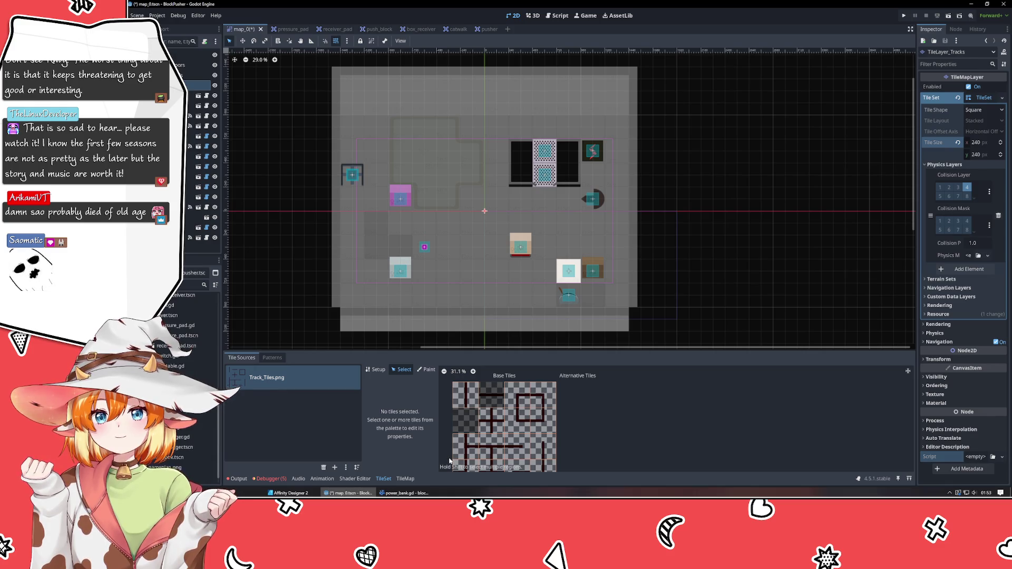
Step: Narrow the horizontal track tile's full-tile collision polygon into a flat strip along its track line
{"action": "left_click", "coordinate": [490, 403]}
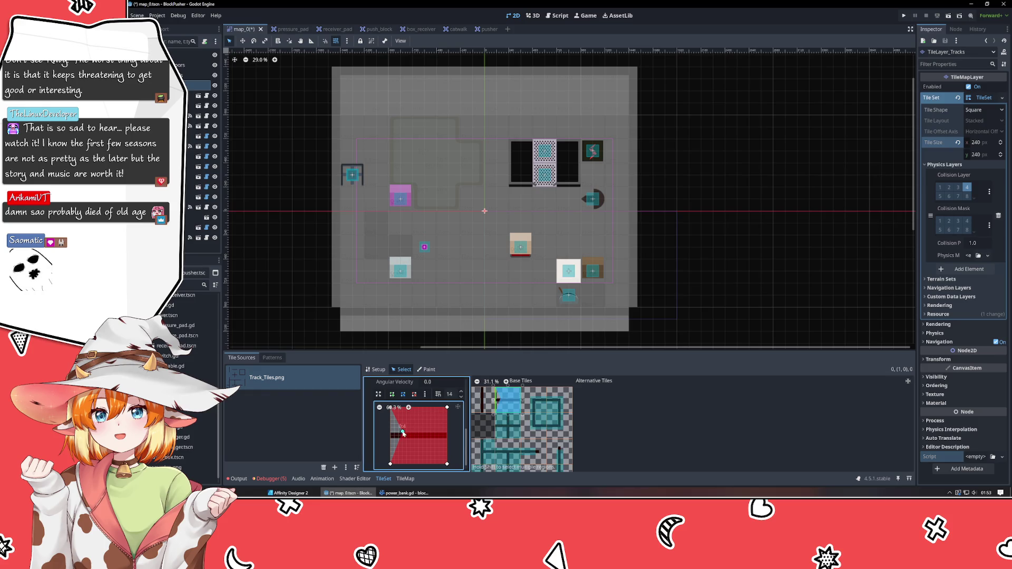
{"action": "key", "text": "ctrl+z"}
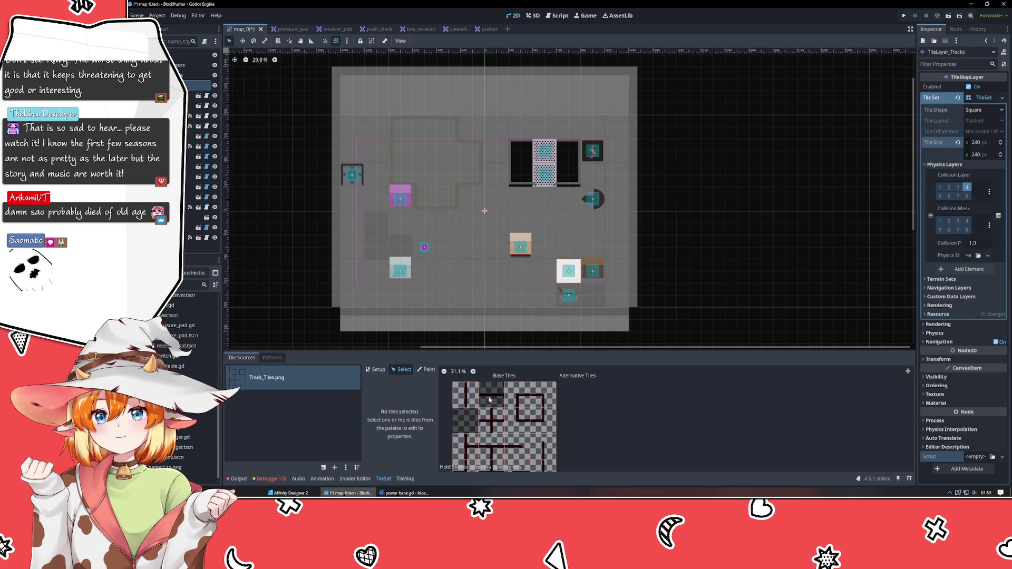
{"action": "left_click", "coordinate": [374, 369]}
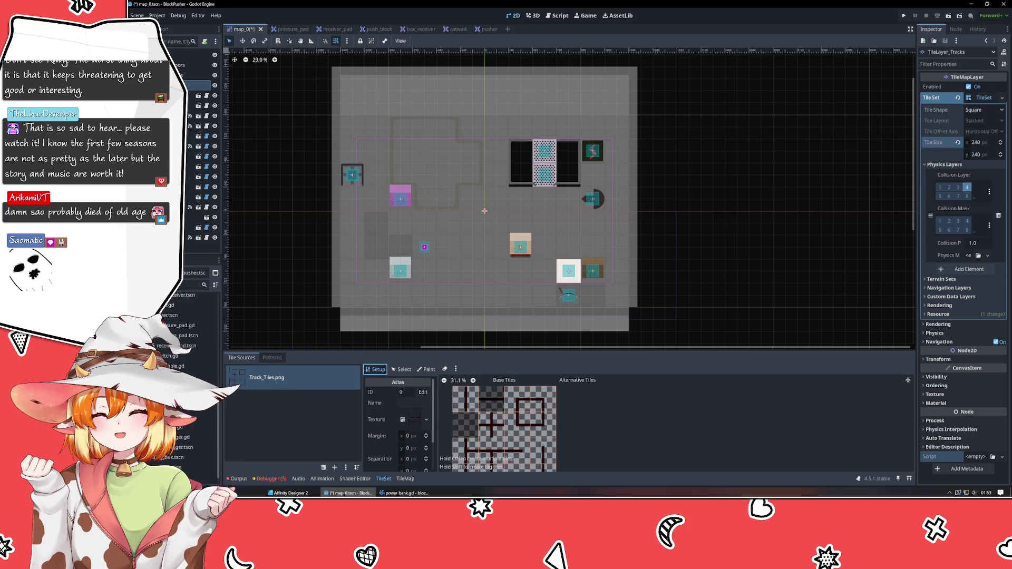
{"action": "left_click", "coordinate": [401, 370]}
{"action": "left_click", "coordinate": [478, 405]}
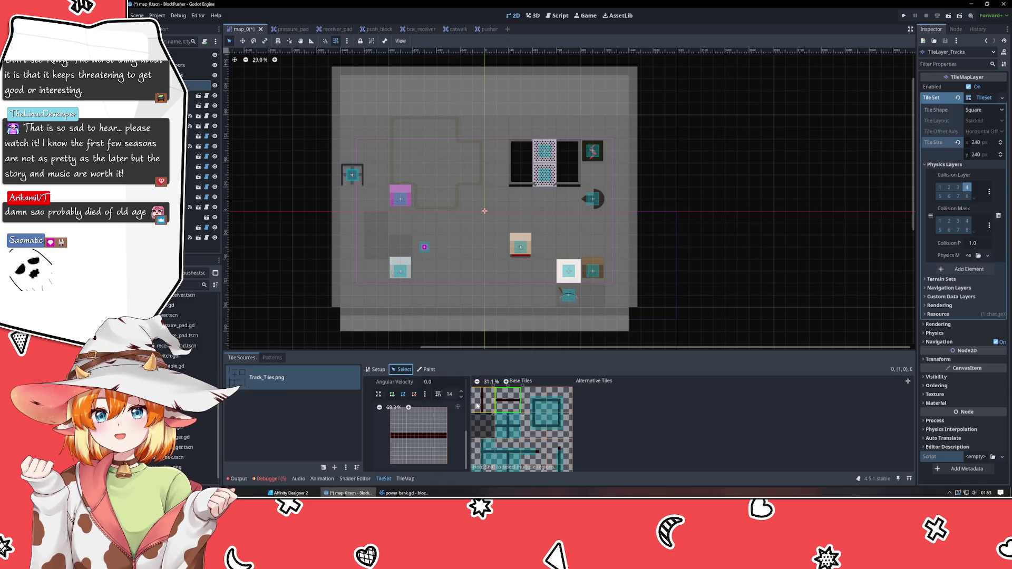
{"action": "left_click", "coordinate": [430, 420]}
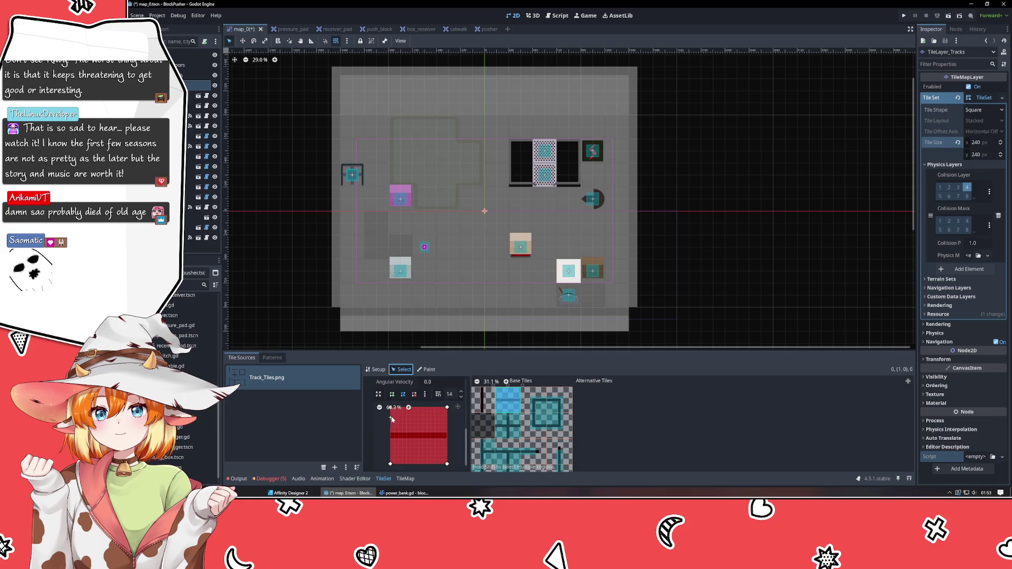
{"action": "mouse_move", "coordinate": [433, 425]}
{"action": "left_mouse_down"}
{"action": "mouse_move", "coordinate": [392, 424]}
{"action": "mouse_move", "coordinate": [396, 434]}
{"action": "left_mouse_up"}
{"action": "mouse_move", "coordinate": [449, 414]}
{"action": "left_mouse_down"}
{"action": "mouse_move", "coordinate": [448, 433]}
{"action": "mouse_move", "coordinate": [393, 426]}
{"action": "left_mouse_up"}
{"action": "left_click_drag", "start_coordinate": [449, 446], "coordinate": [450, 424]}
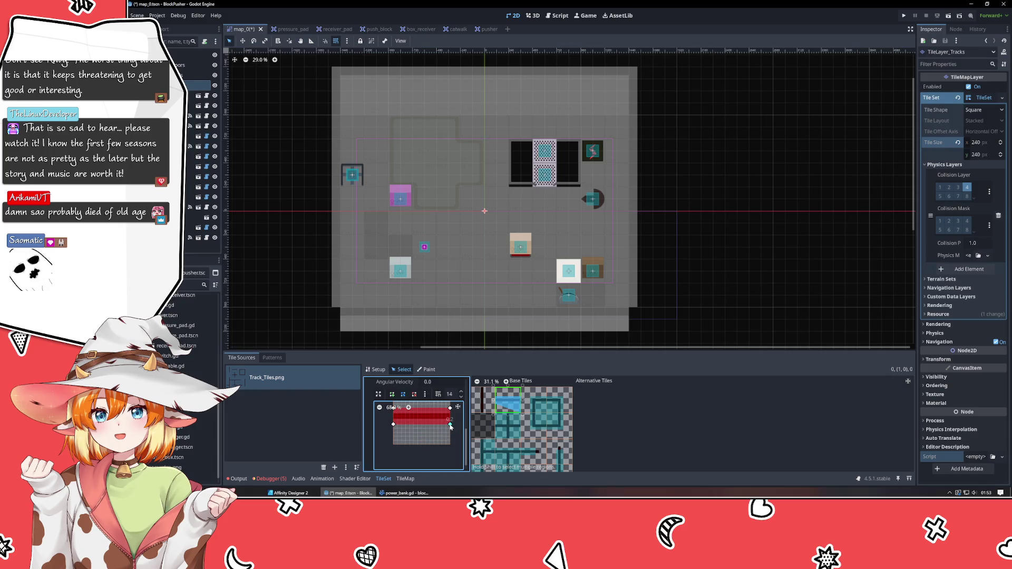
Step: Squeeze the vertical track tile's collision polygon into a thin strip over its line
{"action": "left_click", "coordinate": [483, 416]}
{"action": "left_click", "coordinate": [484, 400]}
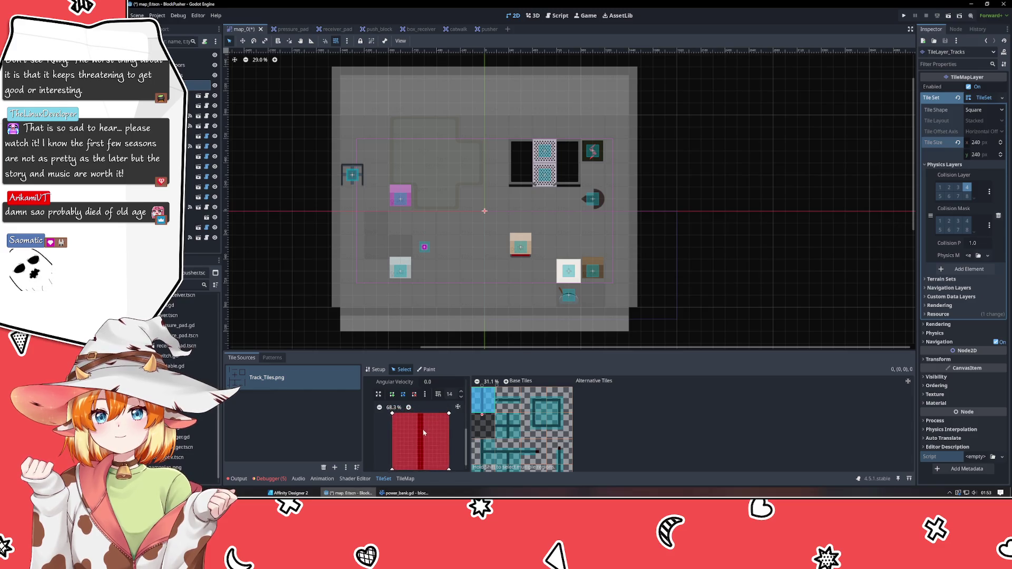
{"action": "mouse_move", "coordinate": [393, 415]}
{"action": "left_mouse_down"}
{"action": "mouse_move", "coordinate": [442, 416]}
{"action": "mouse_move", "coordinate": [428, 415]}
{"action": "left_mouse_up"}
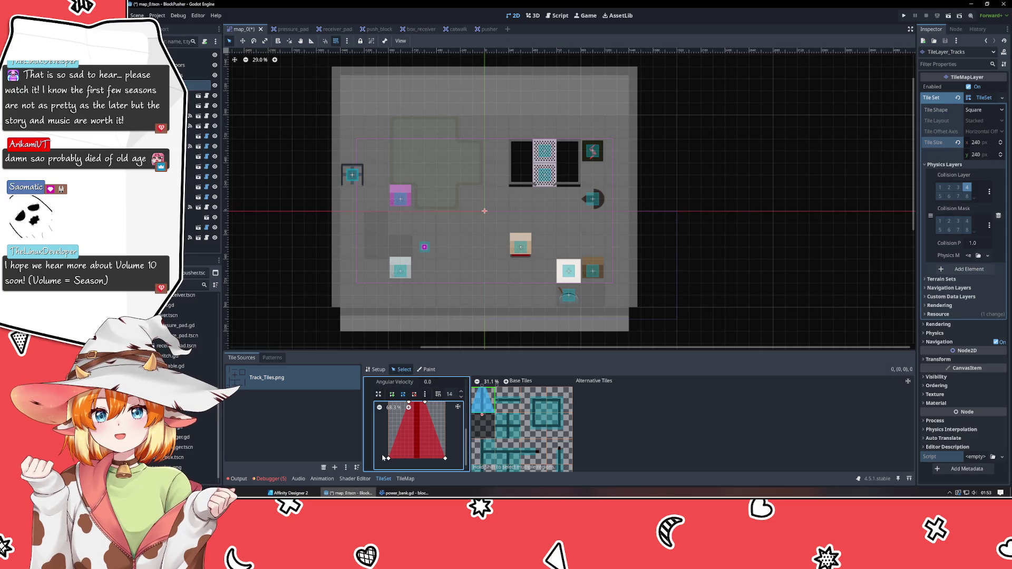
{"action": "left_click_drag", "start_coordinate": [386, 458], "coordinate": [409, 458]}
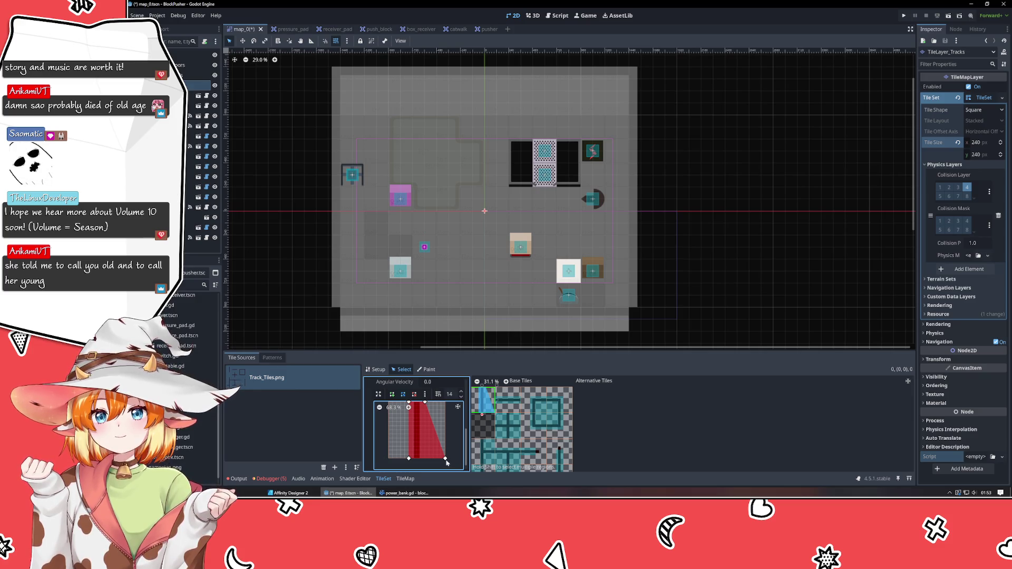
{"action": "left_click_drag", "start_coordinate": [446, 459], "coordinate": [426, 460]}
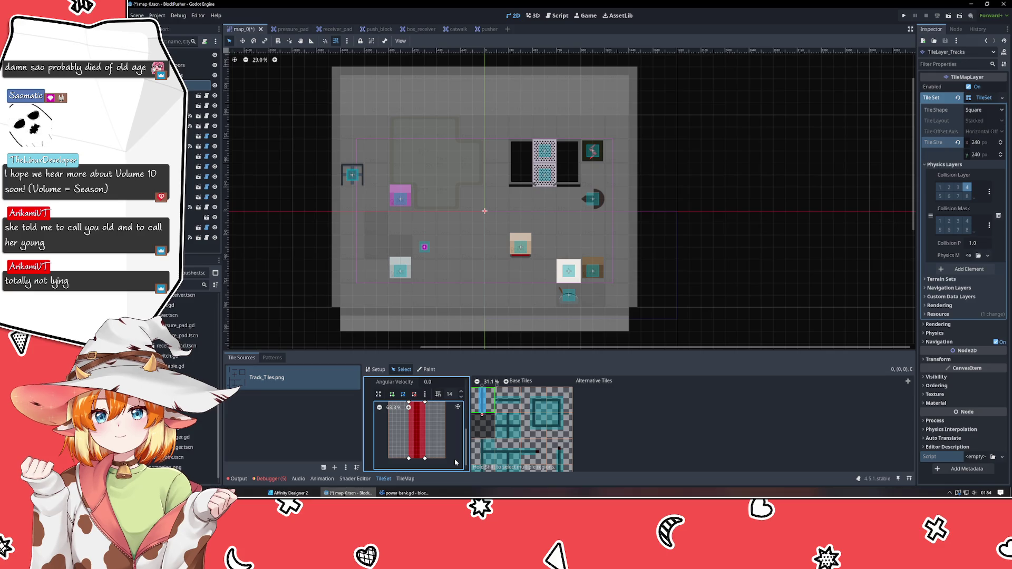
Step: Pull the collision corners of a lower track tile and tile (3,2) inward toward their tracks
{"action": "scroll", "coordinate": [574, 417], "scroll_direction": "down", "scroll_amount": 3}
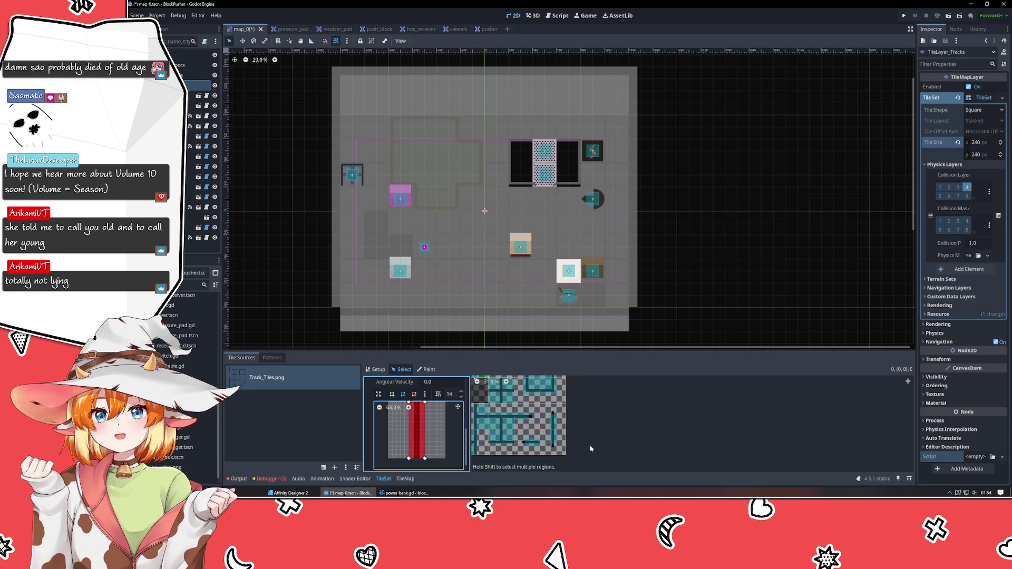
{"action": "left_click", "coordinate": [552, 442]}
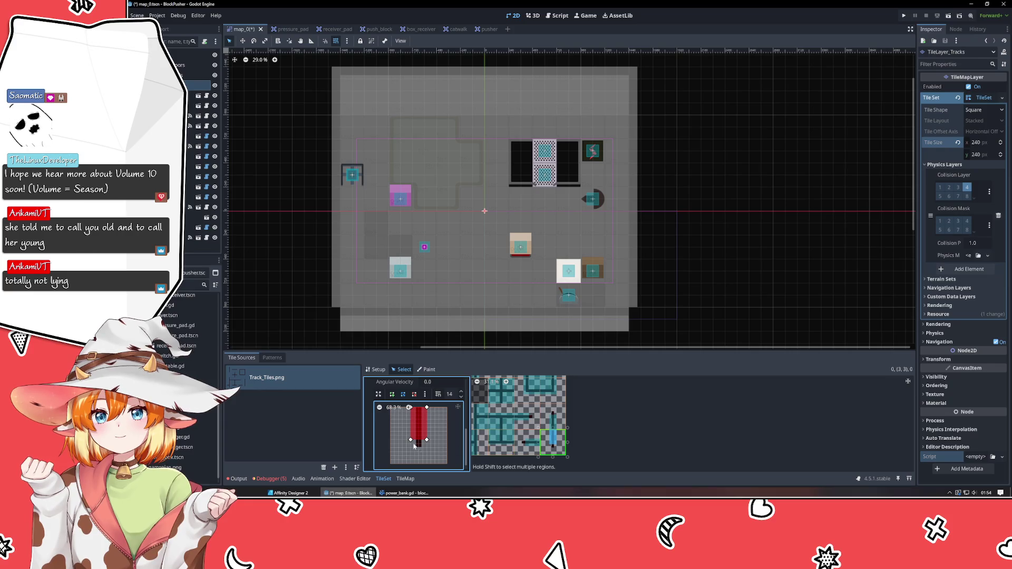
{"action": "left_click_drag", "start_coordinate": [412, 440], "coordinate": [423, 441]}
{"action": "scroll", "coordinate": [432, 447], "scroll_direction": "up", "scroll_amount": 2}
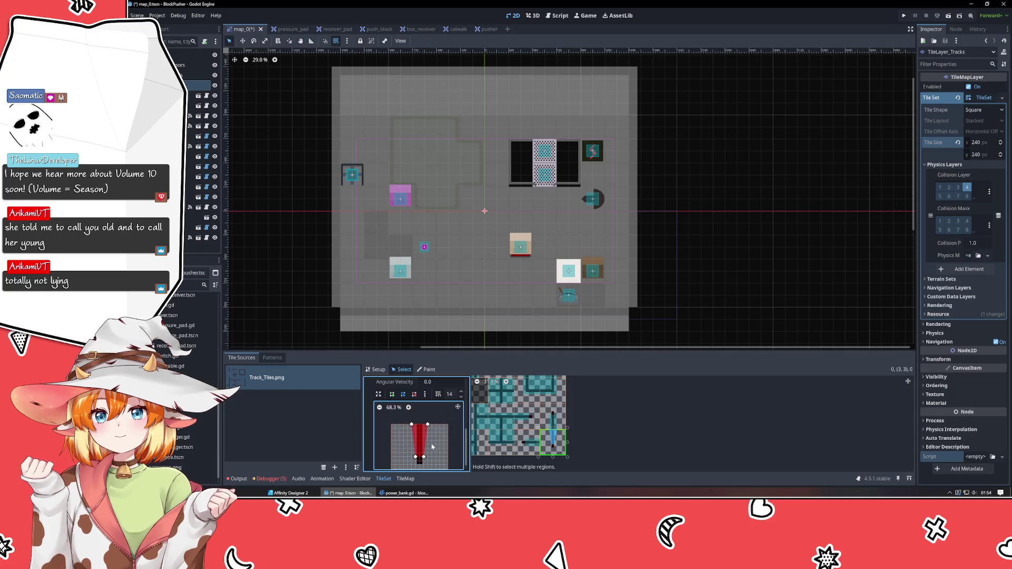
{"action": "left_click", "coordinate": [555, 423]}
{"action": "left_click_drag", "start_coordinate": [427, 433], "coordinate": [415, 432]}
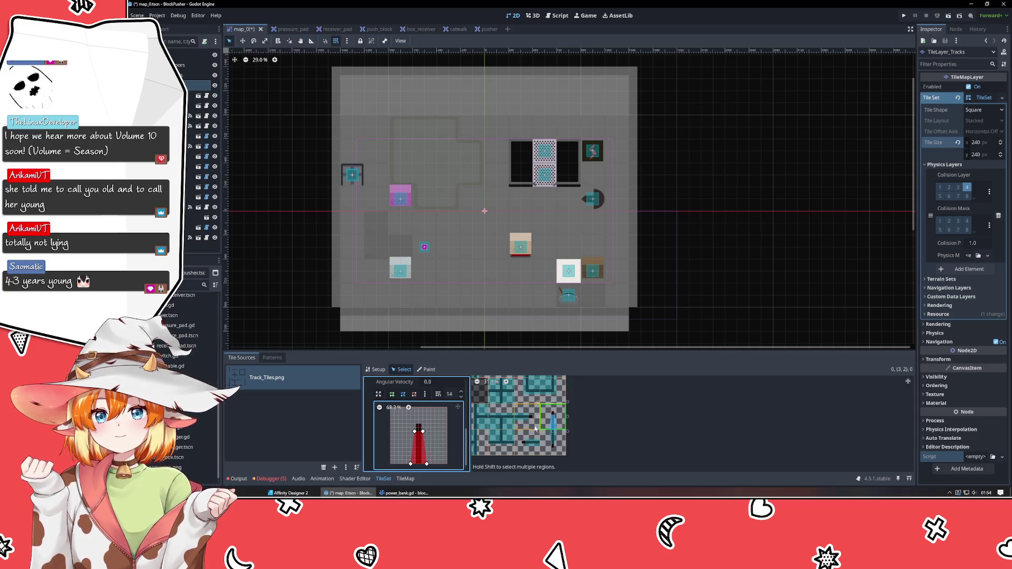
{"action": "left_click_drag", "start_coordinate": [422, 430], "coordinate": [421, 418]}
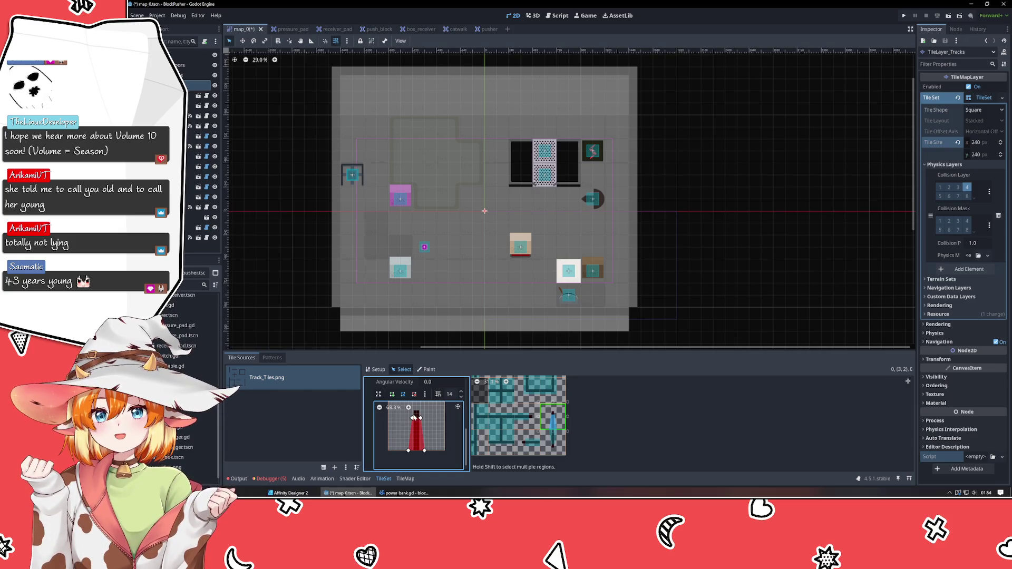
{"action": "mouse_move", "coordinate": [419, 418]}
{"action": "left_mouse_down"}
{"action": "mouse_move", "coordinate": [421, 431]}
{"action": "mouse_move", "coordinate": [412, 426]}
{"action": "left_mouse_up"}
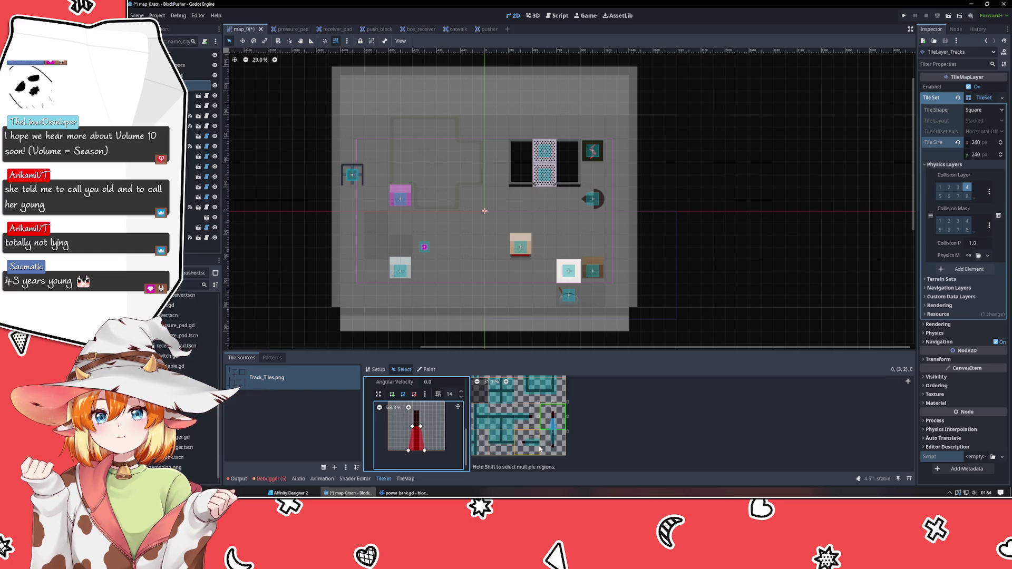
Step: Tighten the horizontal tile and tile (2,3) polygons, and raise the vertical tile's lower corners
{"action": "left_click", "coordinate": [532, 421]}
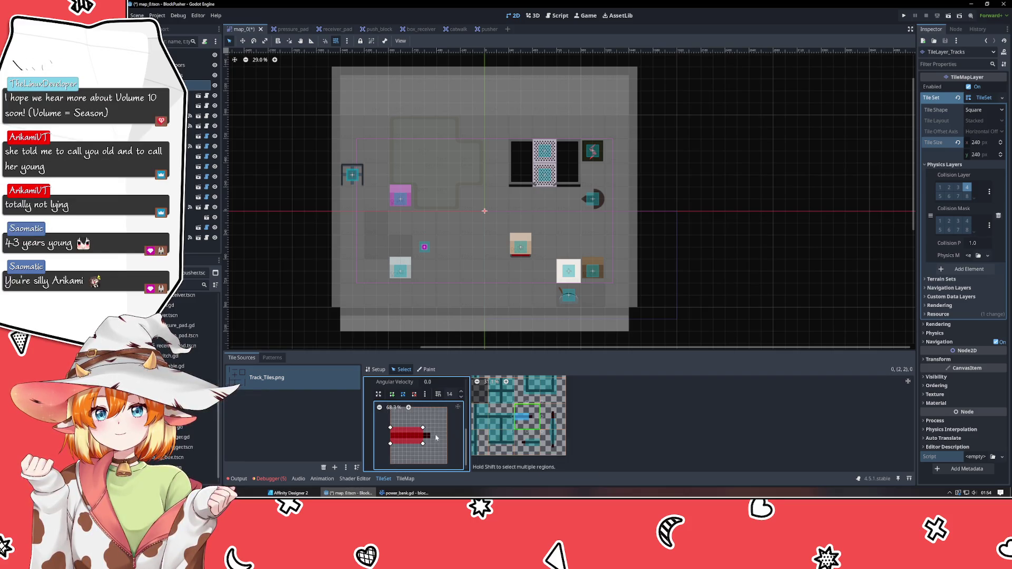
{"action": "left_click_drag", "start_coordinate": [423, 445], "coordinate": [414, 433]}
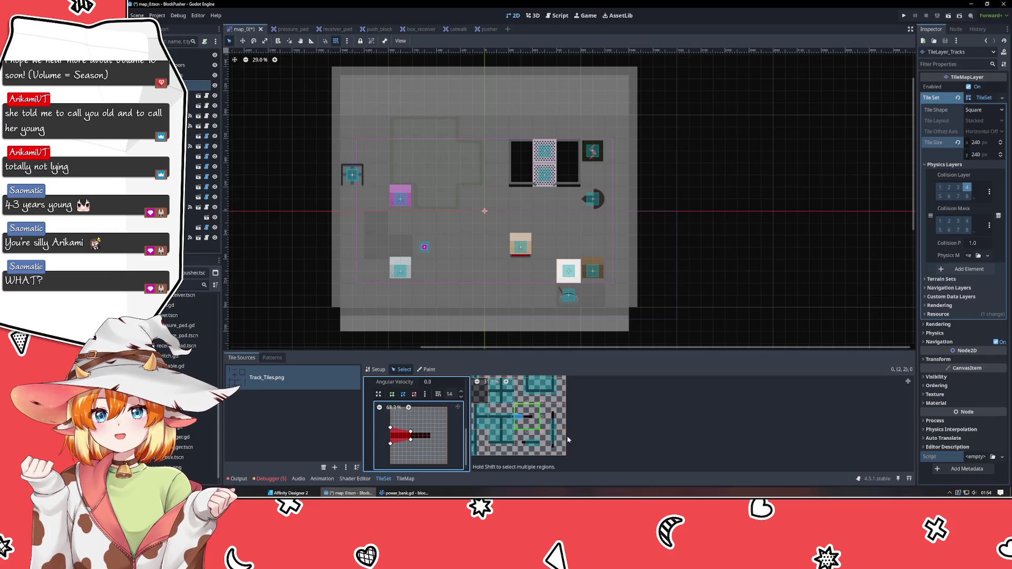
{"action": "left_click", "coordinate": [528, 442]}
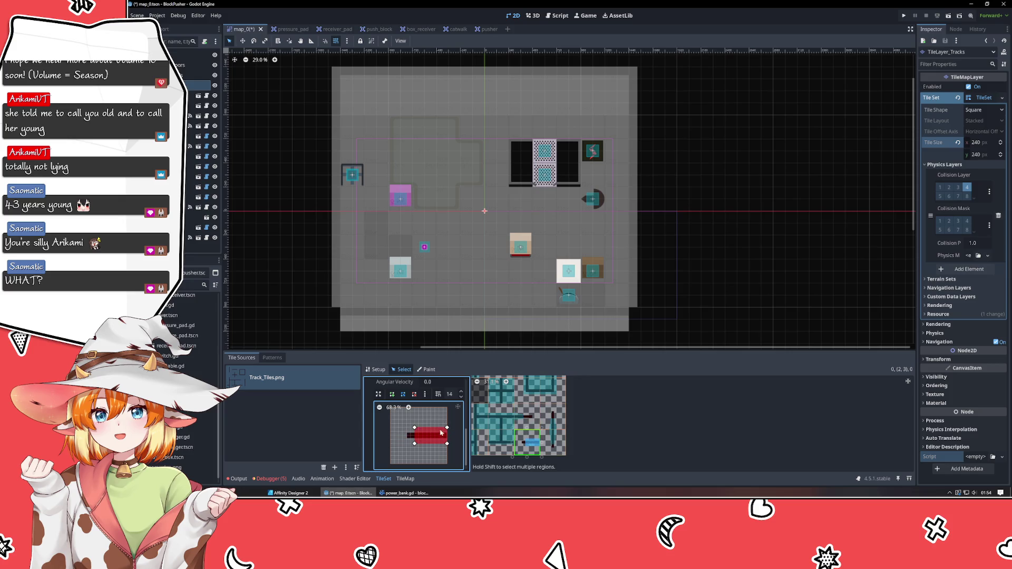
{"action": "left_click_drag", "start_coordinate": [419, 431], "coordinate": [427, 441]}
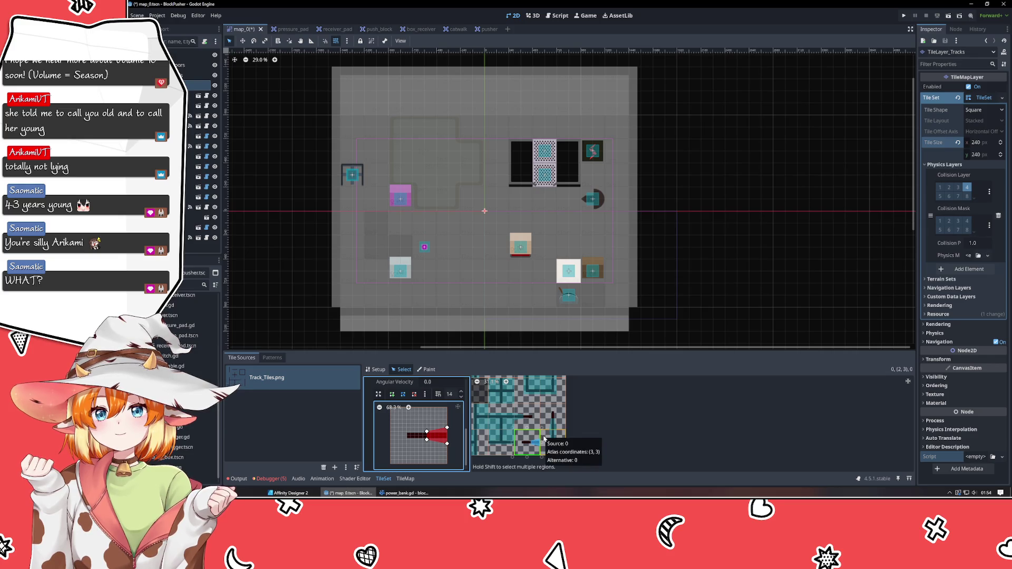
{"action": "left_click", "coordinate": [563, 425]}
{"action": "left_click_drag", "start_coordinate": [564, 428], "coordinate": [559, 435]}
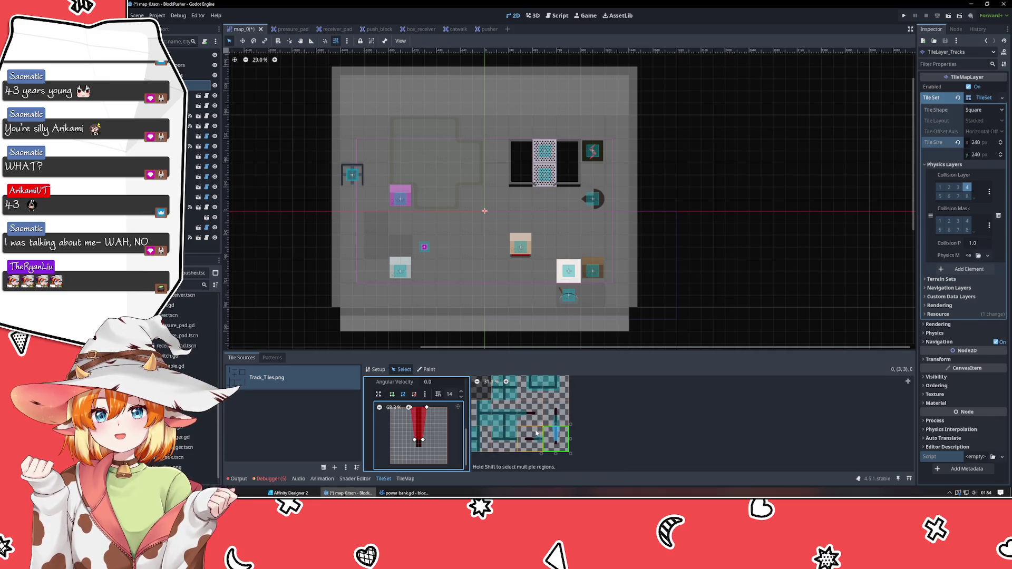
{"action": "left_click_drag", "start_coordinate": [414, 439], "coordinate": [414, 429]}
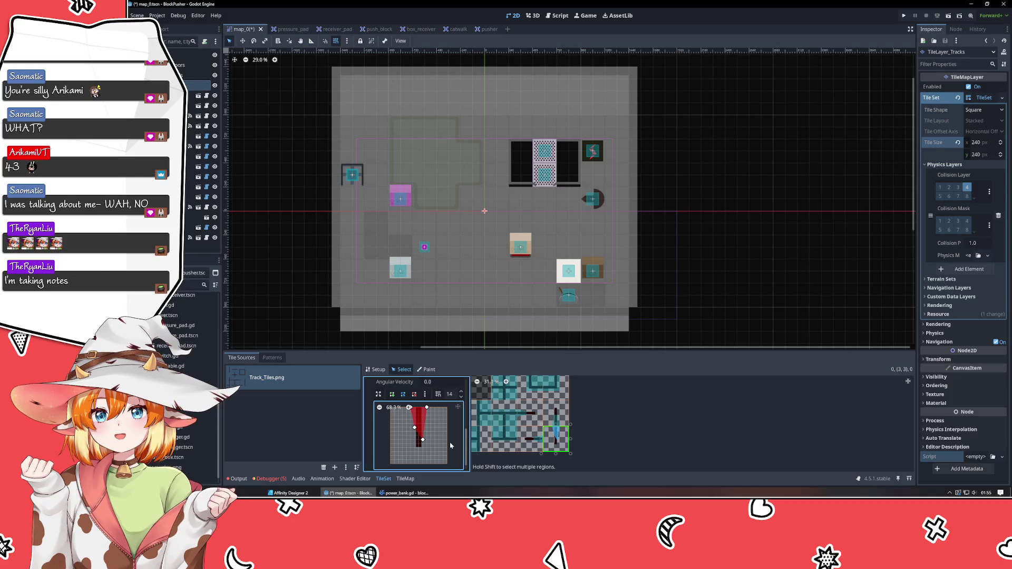
{"action": "left_click_drag", "start_coordinate": [422, 439], "coordinate": [423, 428]}
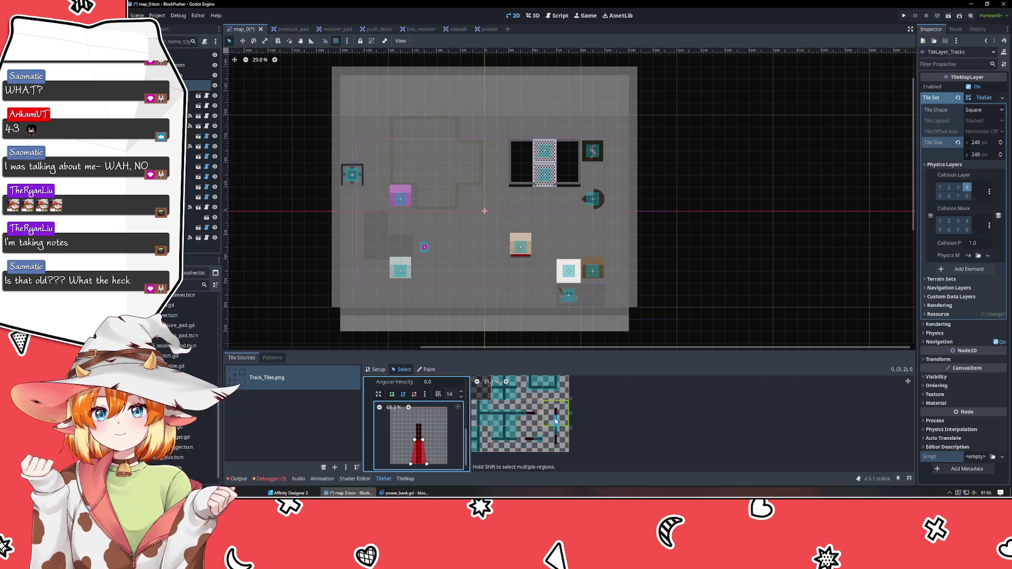
Step: Check the polygons on tiles (2,2), (3,3) and (3,2), lowering one corner on (3,2)
{"action": "left_click", "coordinate": [529, 438]}
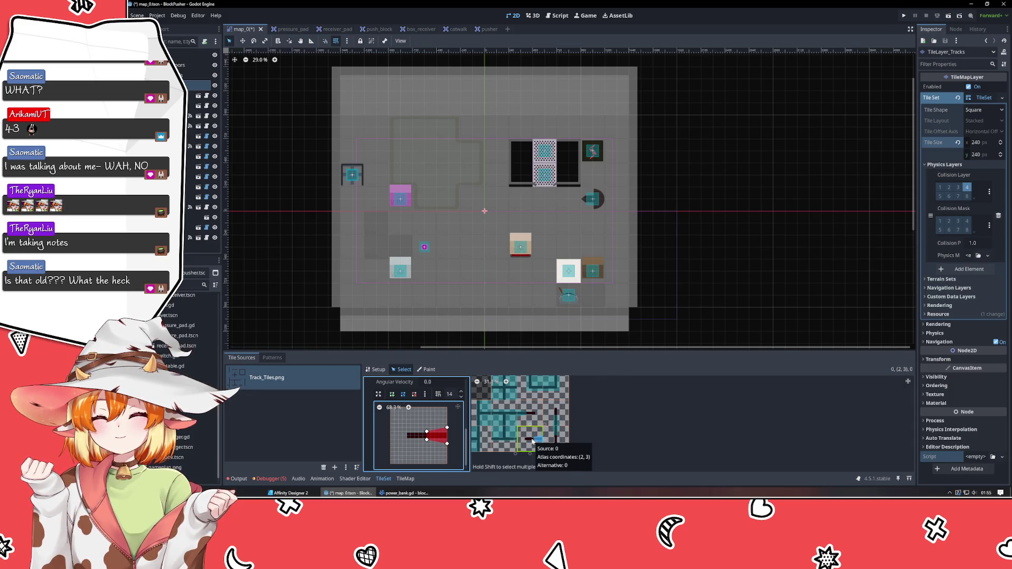
{"action": "left_click", "coordinate": [530, 414]}
{"action": "left_click", "coordinate": [552, 439]}
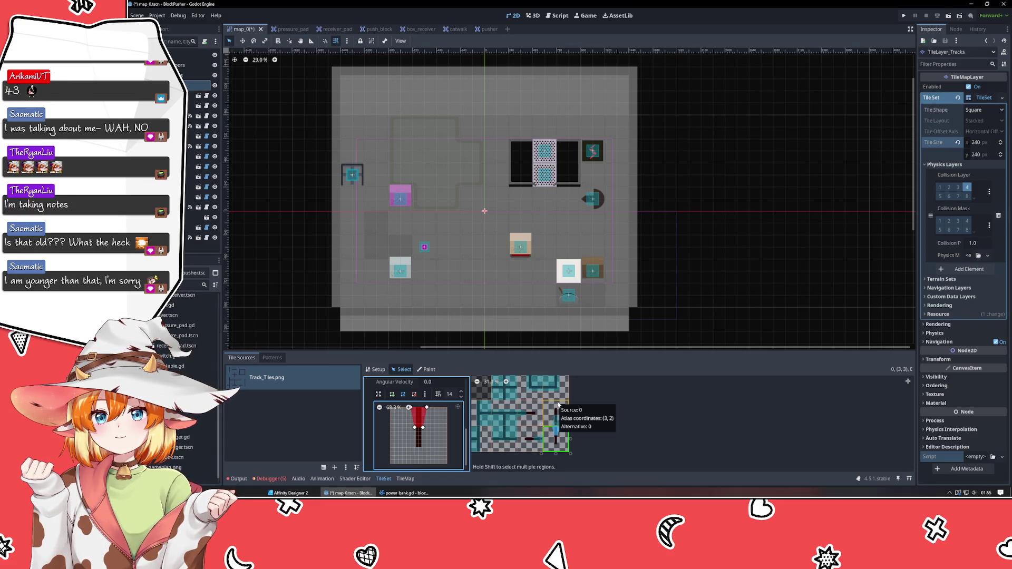
{"action": "left_click", "coordinate": [559, 405]}
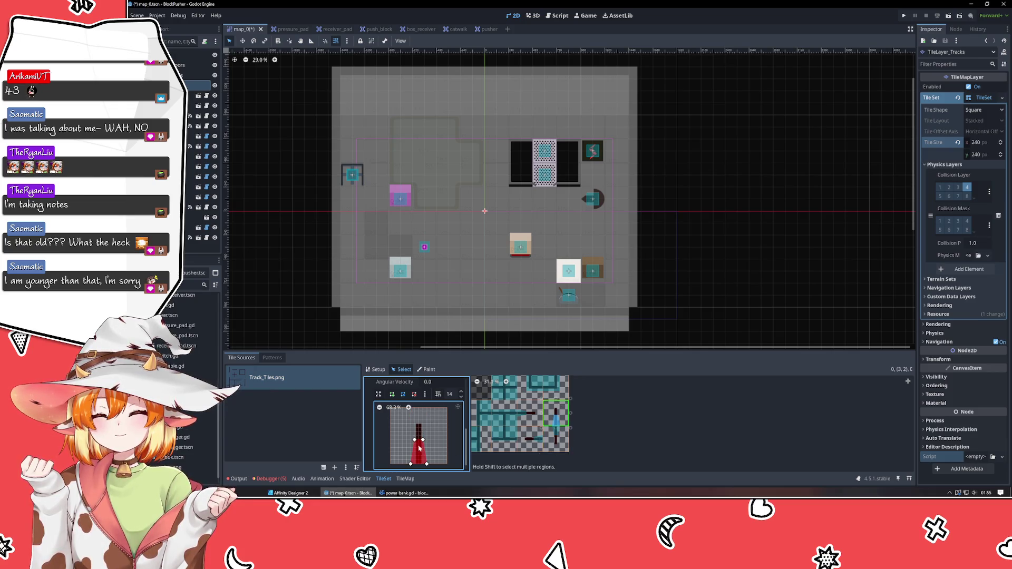
{"action": "left_click_drag", "start_coordinate": [422, 439], "coordinate": [423, 443]}
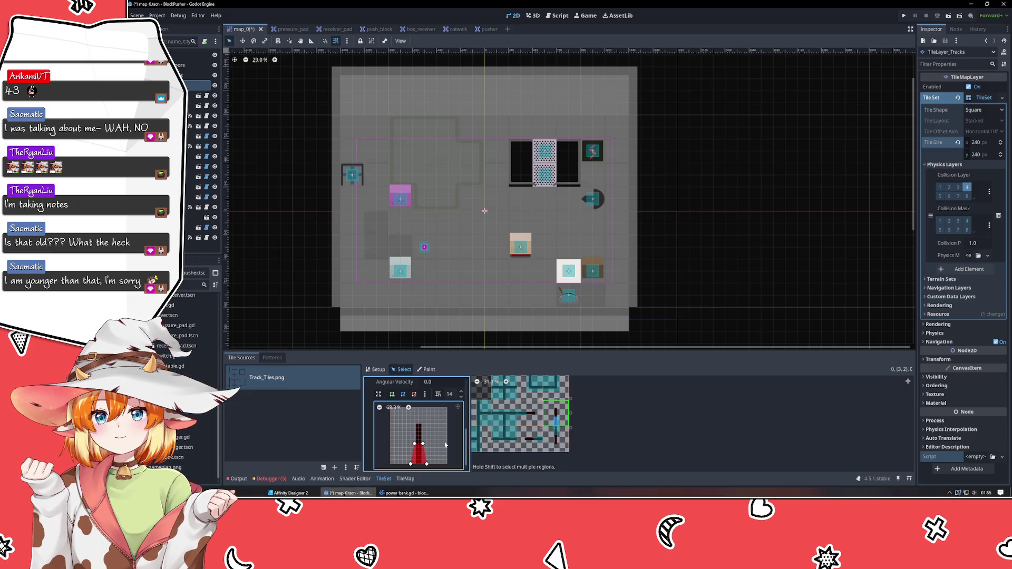
{"action": "left_click", "coordinate": [519, 446]}
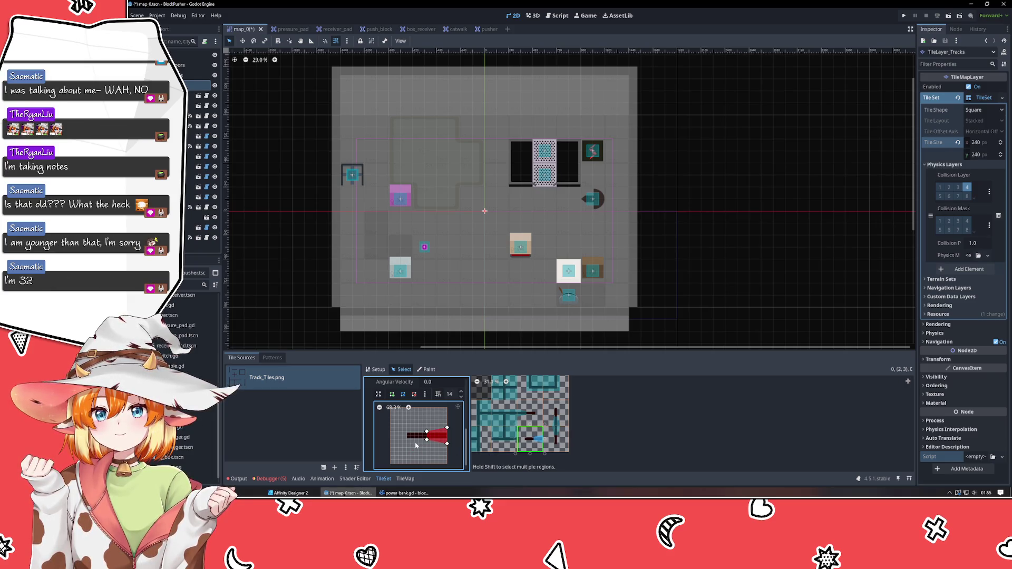
{"action": "left_click", "coordinate": [529, 412]}
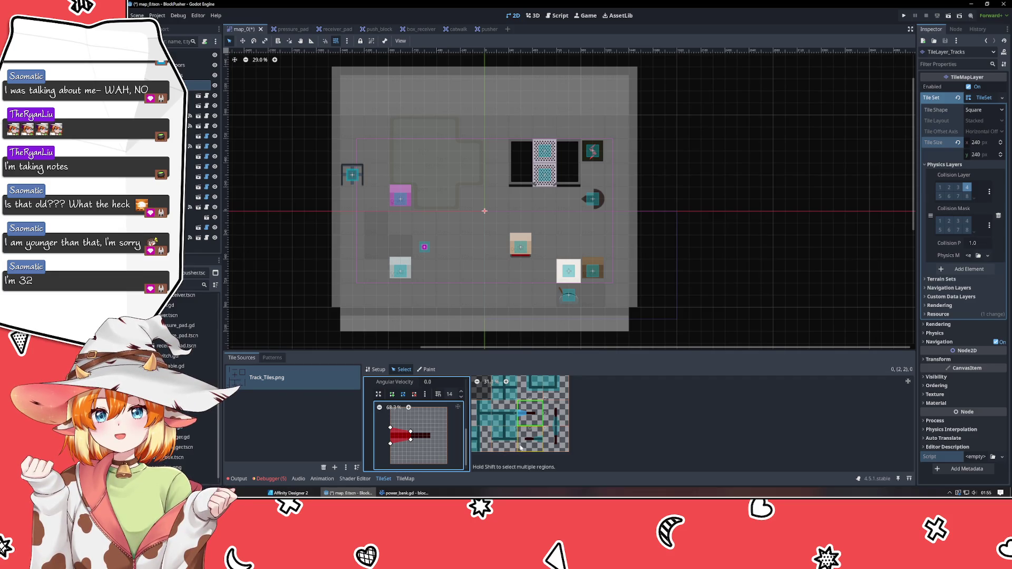
Step: Lower tile (1,2)'s top-right polygon corner so it covers only the track's lower band
{"action": "left_click", "coordinate": [484, 433]}
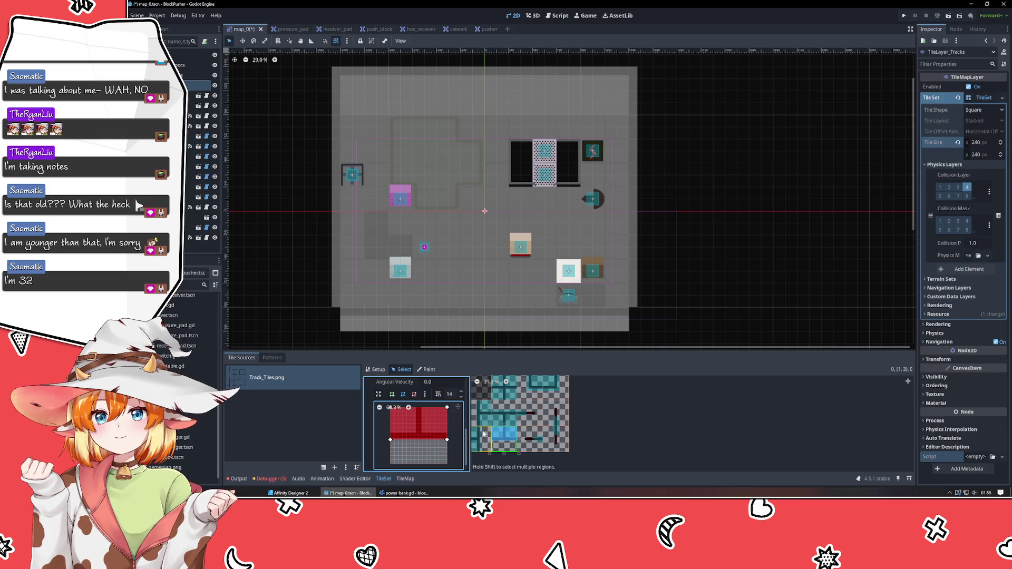
{"action": "left_click", "coordinate": [508, 417]}
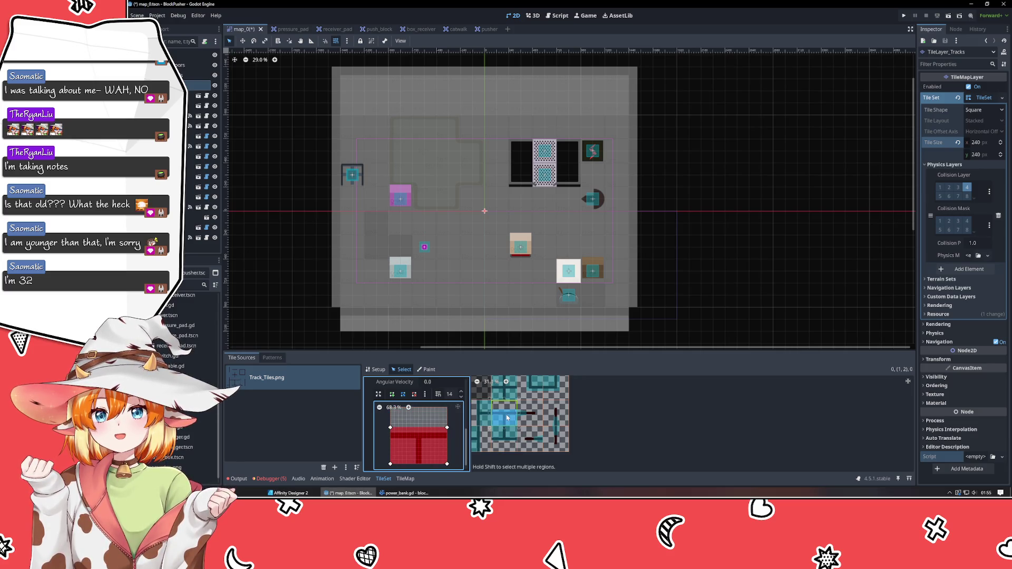
{"action": "left_click_drag", "start_coordinate": [447, 428], "coordinate": [389, 433]}
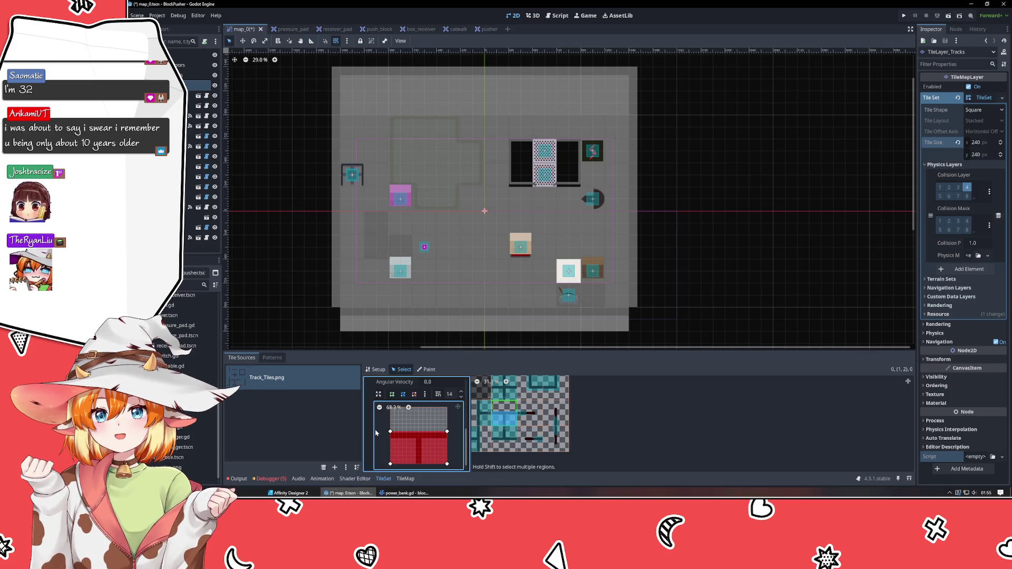
{"action": "scroll", "coordinate": [607, 414], "scroll_direction": "up", "scroll_amount": 3}
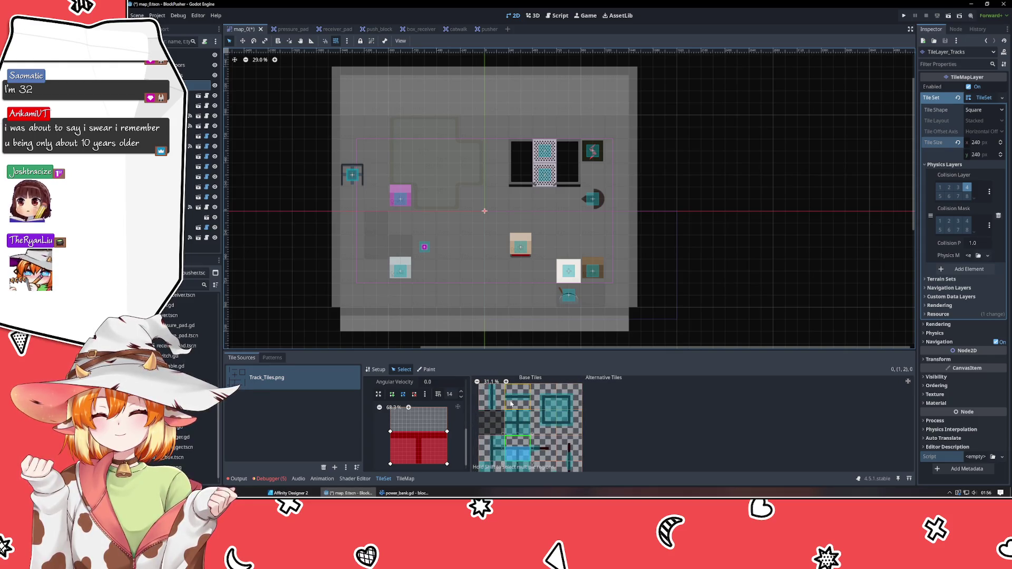
Step: Thin tile (1,0)'s collision polygon and straighten the edges of the first atlas tile's polygon
{"action": "left_click", "coordinate": [511, 403]}
{"action": "mouse_move", "coordinate": [446, 430]}
{"action": "left_mouse_down"}
{"action": "mouse_move", "coordinate": [447, 439]}
{"action": "mouse_move", "coordinate": [390, 440]}
{"action": "left_mouse_up"}
{"action": "key", "text": "ctrl+z"}
{"action": "left_click_drag", "start_coordinate": [391, 444], "coordinate": [393, 440]}
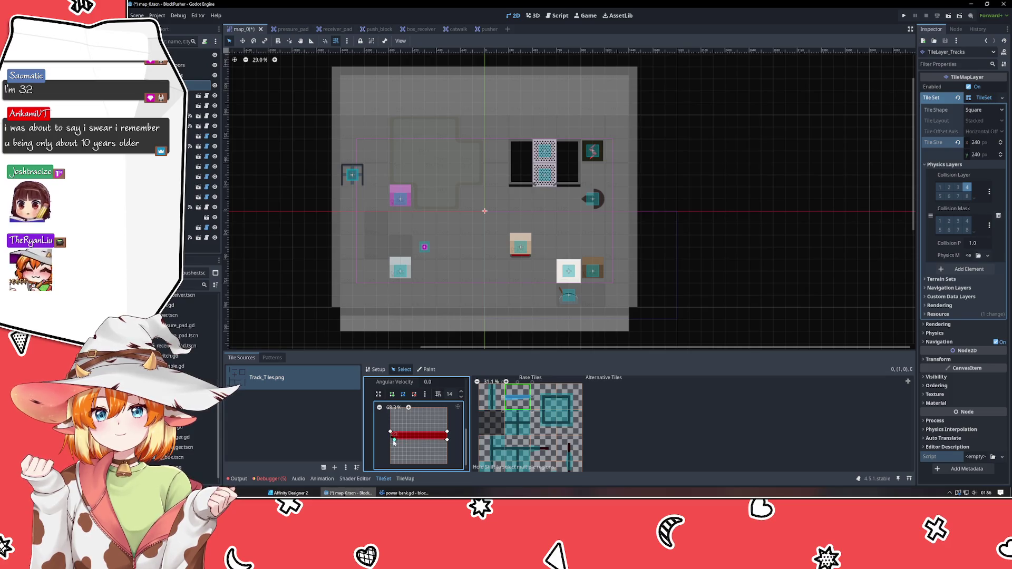
{"action": "left_click", "coordinate": [487, 406]}
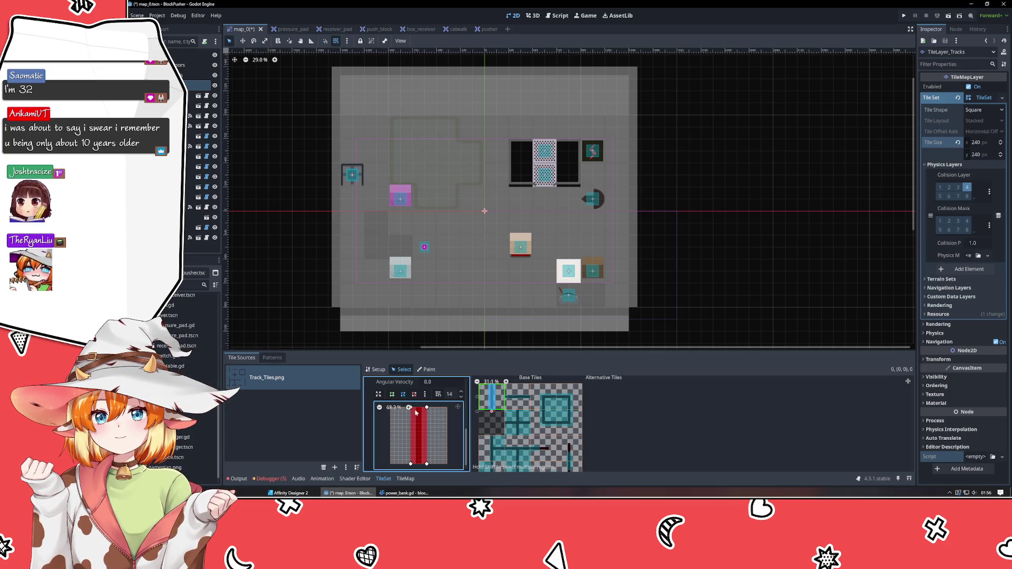
{"action": "left_click_drag", "start_coordinate": [427, 408], "coordinate": [423, 408]}
{"action": "left_click_drag", "start_coordinate": [426, 465], "coordinate": [415, 465]}
{"action": "mouse_move", "coordinate": [429, 412]}
{"action": "left_mouse_down"}
{"action": "mouse_move", "coordinate": [415, 433]}
{"action": "mouse_move", "coordinate": [448, 434]}
{"action": "left_mouse_up"}
Step: Straighten the L-shaped tile's left edge and square off tile (3,0)'s collision polygon
{"action": "left_click", "coordinate": [545, 398]}
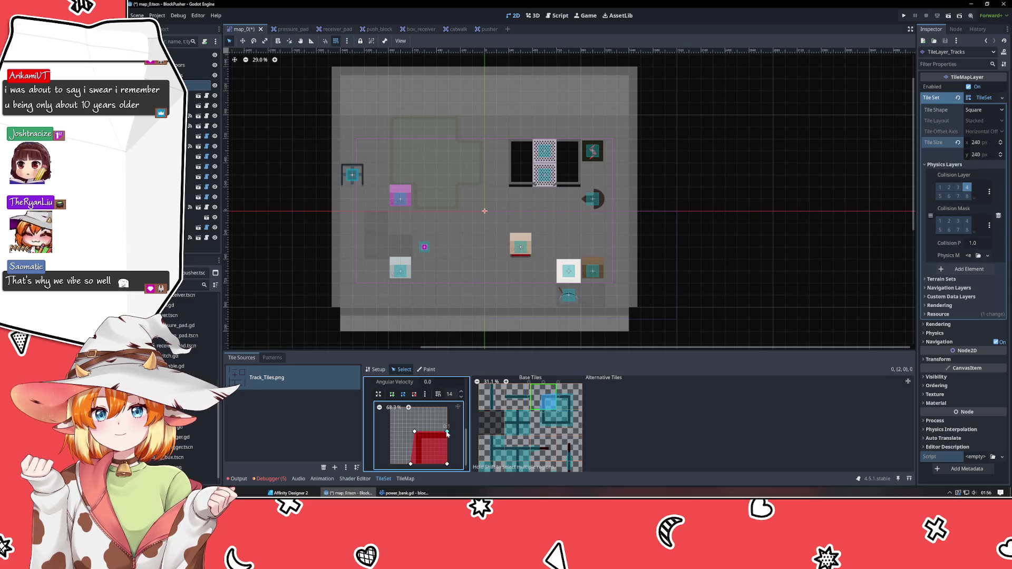
{"action": "left_click_drag", "start_coordinate": [411, 464], "coordinate": [414, 464]}
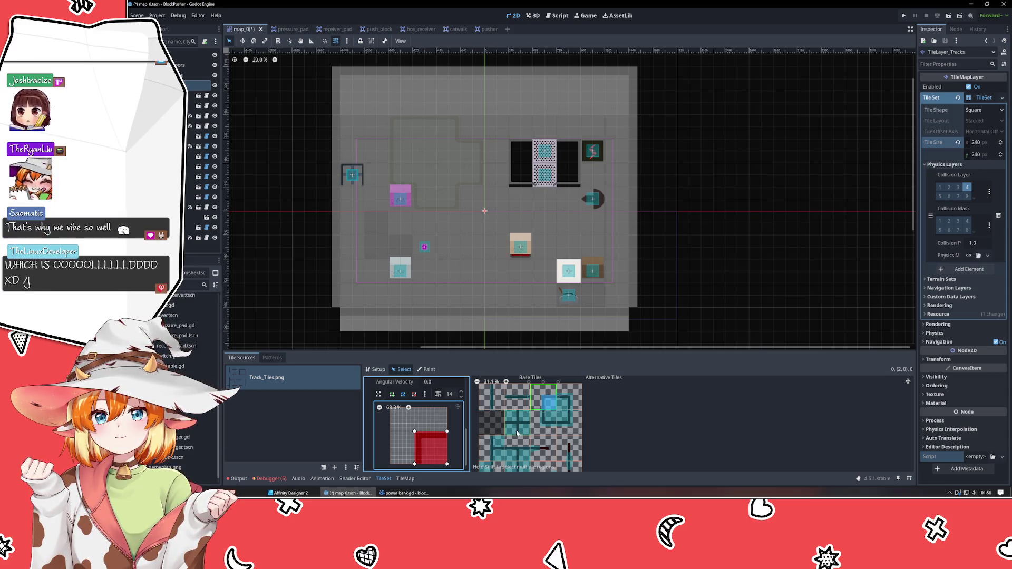
{"action": "left_click", "coordinate": [567, 402]}
{"action": "left_click_drag", "start_coordinate": [427, 429], "coordinate": [423, 429]}
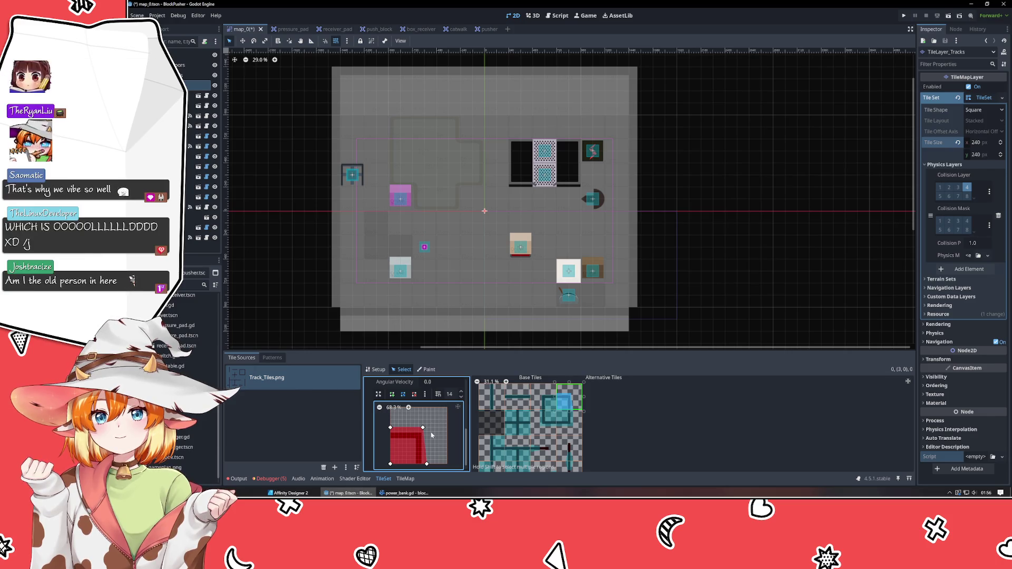
{"action": "left_click_drag", "start_coordinate": [422, 429], "coordinate": [392, 432]}
{"action": "left_click_drag", "start_coordinate": [426, 463], "coordinate": [426, 420]}
Step: Straighten tile (3,1)'s polygon edges and tighten tile (2,1)'s polygon around its corner track
{"action": "left_click", "coordinate": [558, 428]}
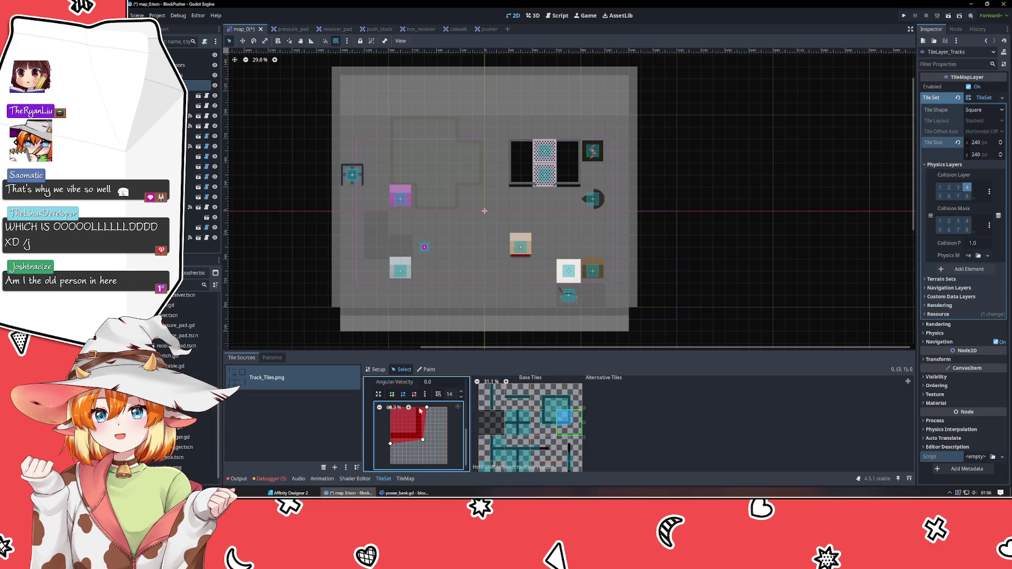
{"action": "left_click_drag", "start_coordinate": [427, 407], "coordinate": [423, 407]}
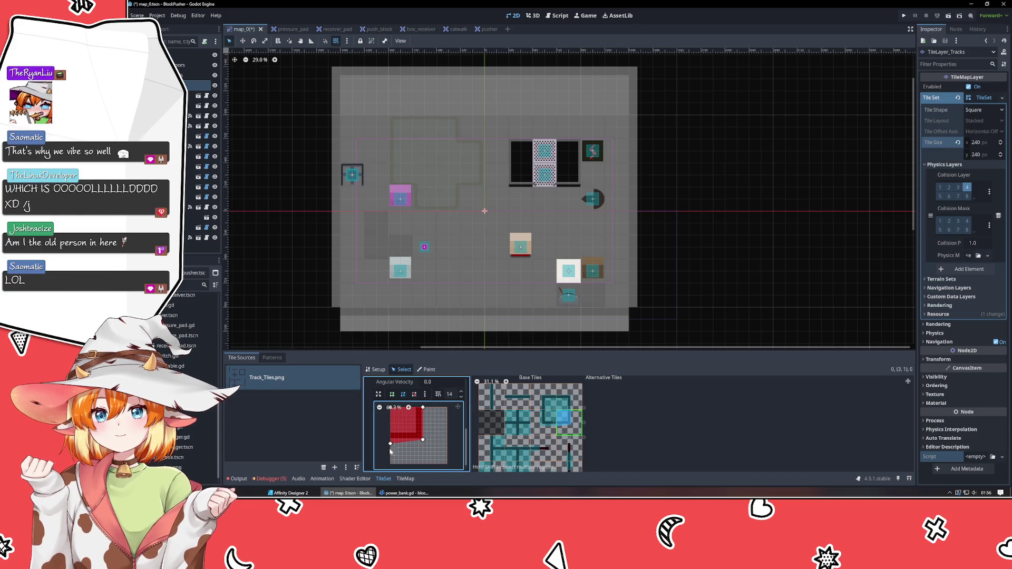
{"action": "left_click_drag", "start_coordinate": [393, 440], "coordinate": [390, 439]}
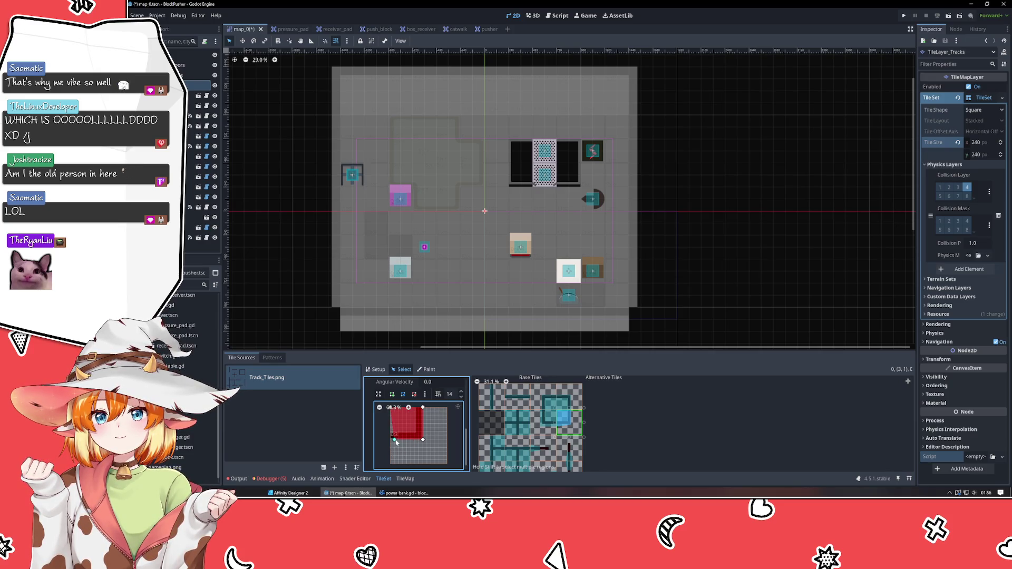
{"action": "left_click", "coordinate": [543, 425]}
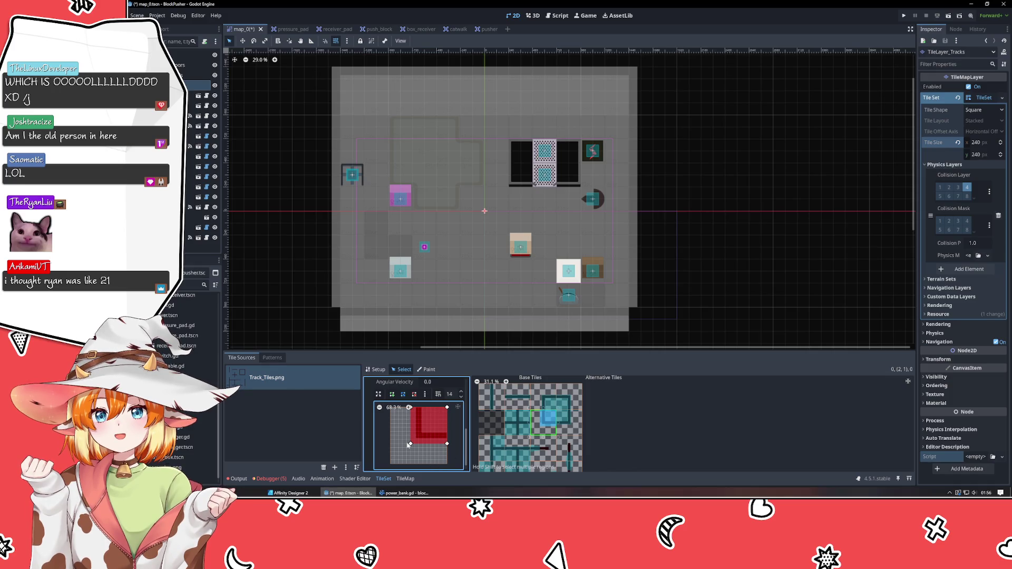
{"action": "mouse_move", "coordinate": [410, 446]}
{"action": "left_mouse_down"}
{"action": "mouse_move", "coordinate": [448, 440]}
{"action": "mouse_move", "coordinate": [421, 412]}
{"action": "left_mouse_up"}
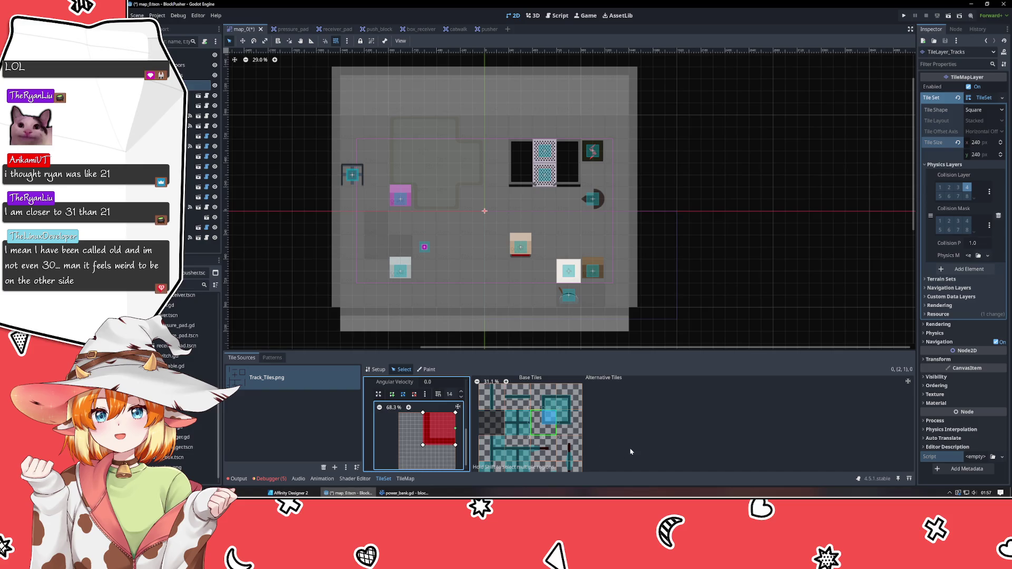
{"action": "scroll", "coordinate": [630, 452], "scroll_direction": "down", "scroll_amount": 2}
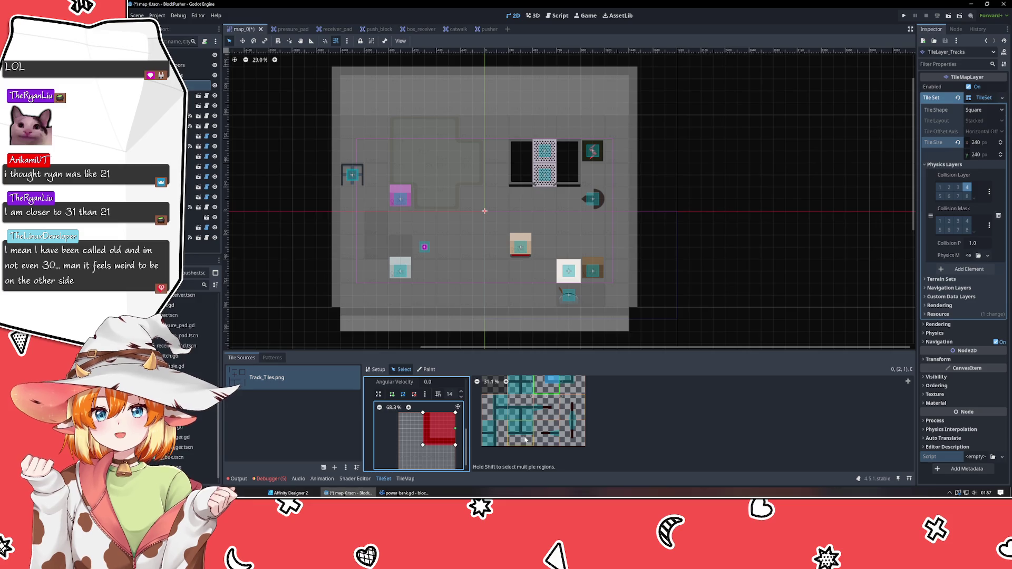
Step: Squeeze the next track tile's polygon into a thin rectangle and narrow tile (3,2)'s bottom edge
{"action": "left_click", "coordinate": [554, 440]}
{"action": "left_click_drag", "start_coordinate": [448, 428], "coordinate": [448, 439]}
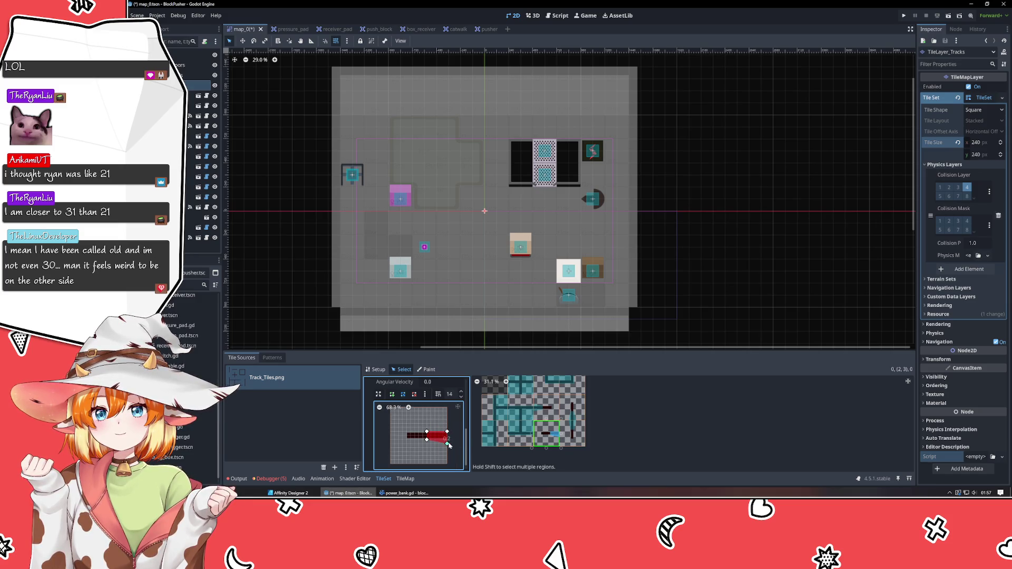
{"action": "left_click", "coordinate": [573, 435]}
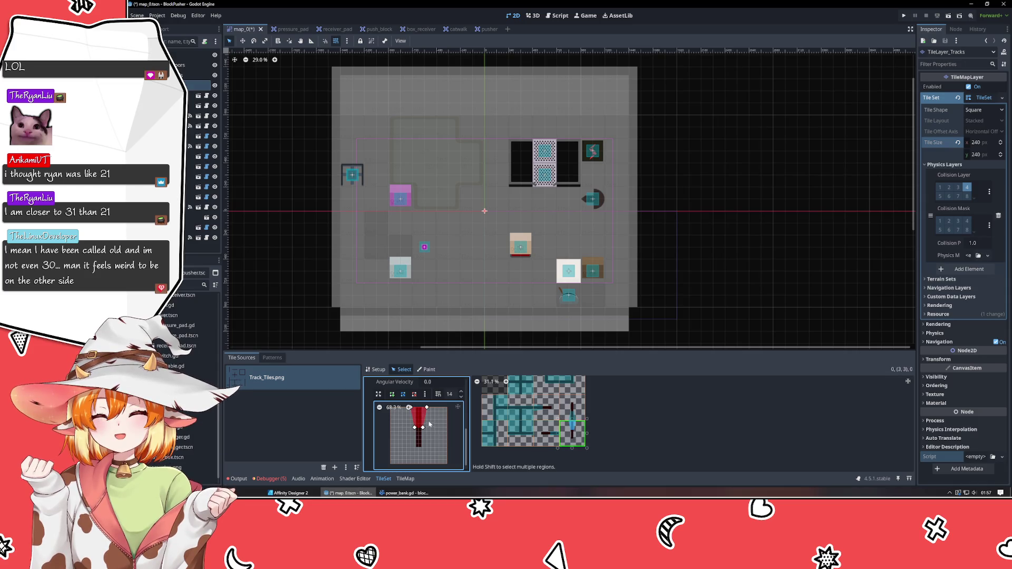
{"action": "mouse_move", "coordinate": [428, 409]}
{"action": "left_mouse_down"}
{"action": "mouse_move", "coordinate": [439, 428]}
{"action": "mouse_move", "coordinate": [424, 440]}
{"action": "mouse_move", "coordinate": [427, 423]}
{"action": "left_mouse_up"}
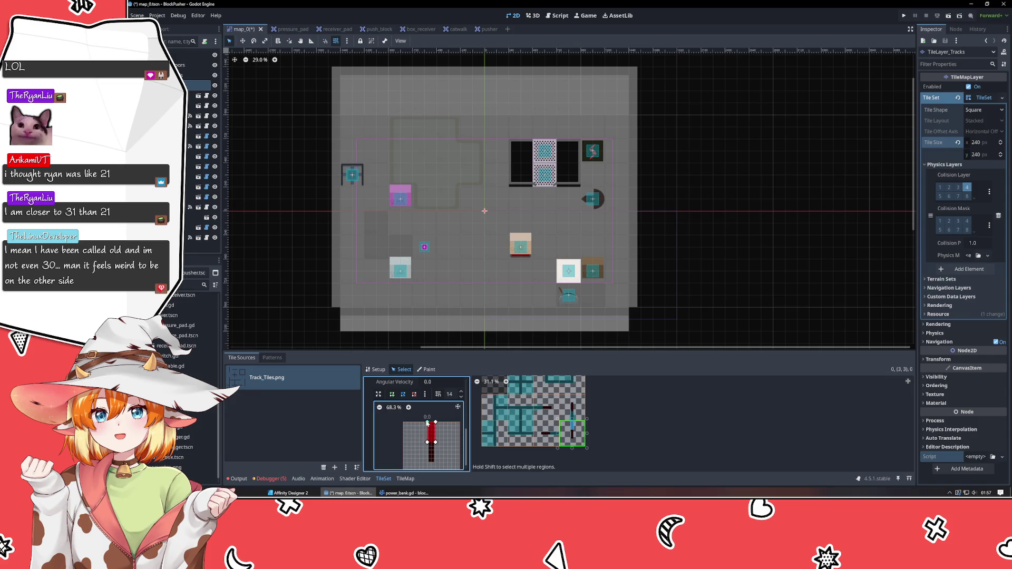
{"action": "left_click", "coordinate": [572, 407]}
{"action": "left_click_drag", "start_coordinate": [428, 465], "coordinate": [424, 466]}
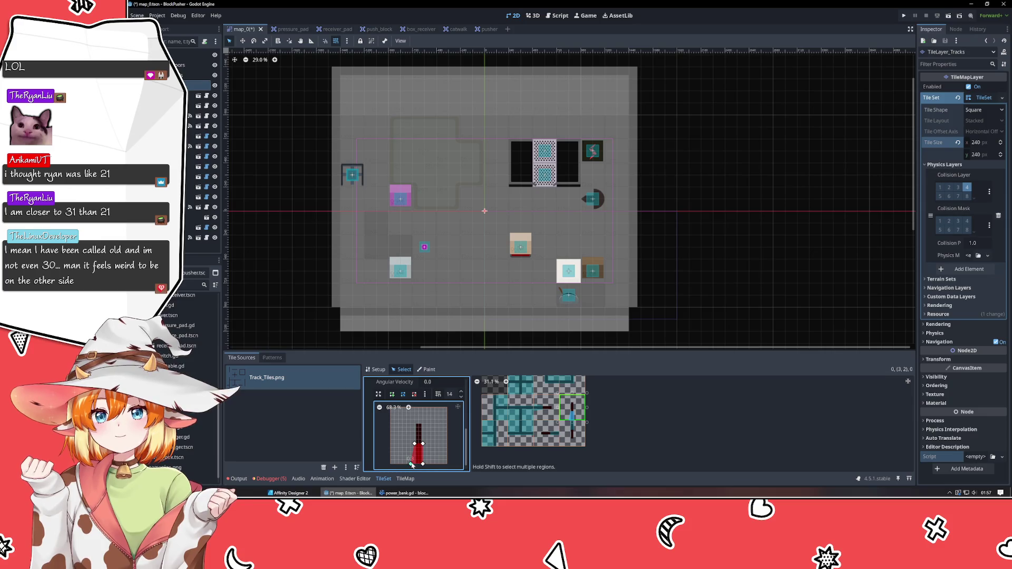
Step: Shrink tile (2,2)'s polygon into a thin horizontal bar, then clear the tile selection
{"action": "left_click", "coordinate": [538, 411]}
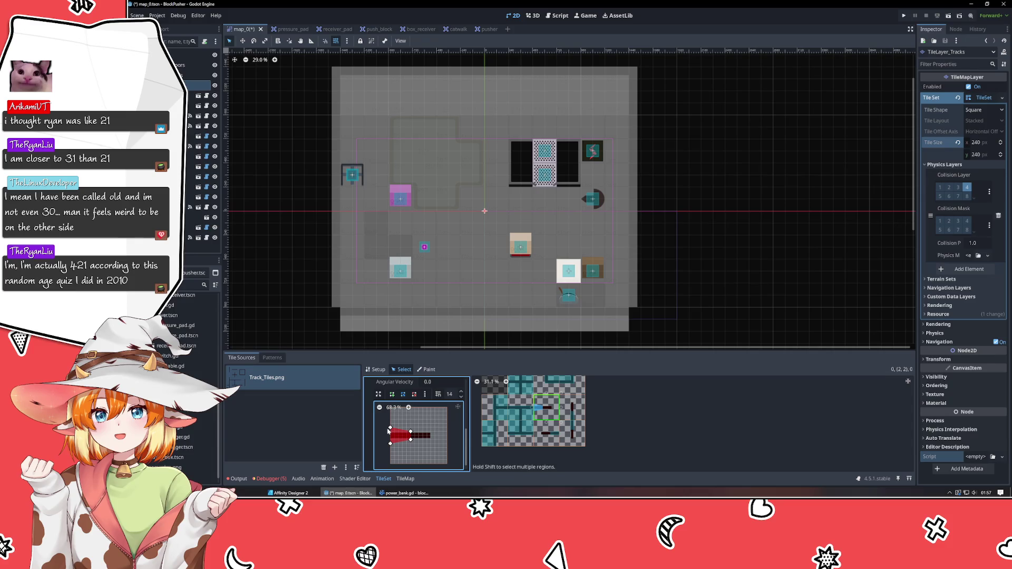
{"action": "left_click_drag", "start_coordinate": [391, 429], "coordinate": [390, 440]}
{"action": "scroll", "coordinate": [638, 432], "scroll_direction": "down", "scroll_amount": 2}
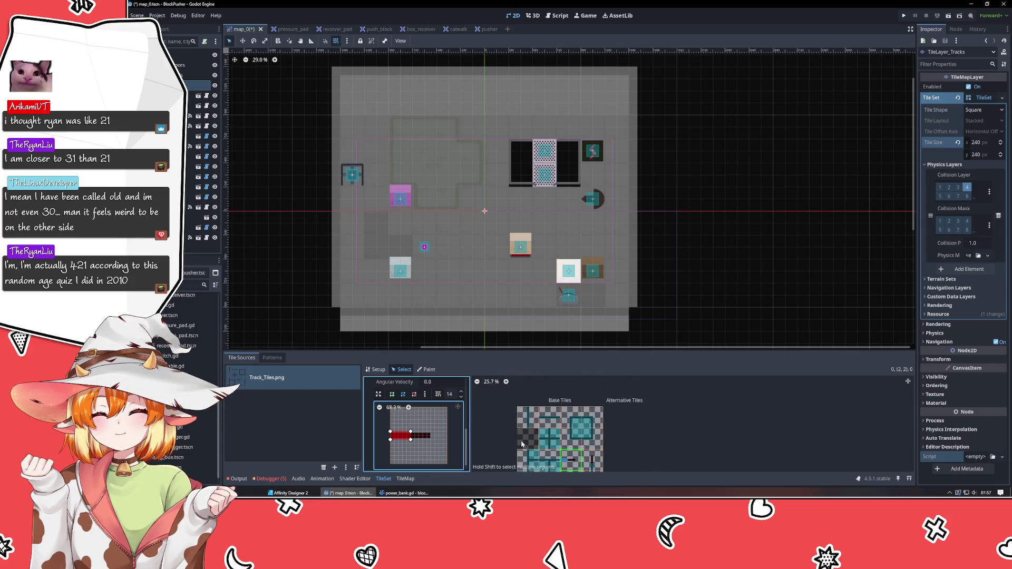
{"action": "left_click", "coordinate": [522, 445]}
{"action": "left_click_drag", "start_coordinate": [501, 444], "coordinate": [525, 426]}
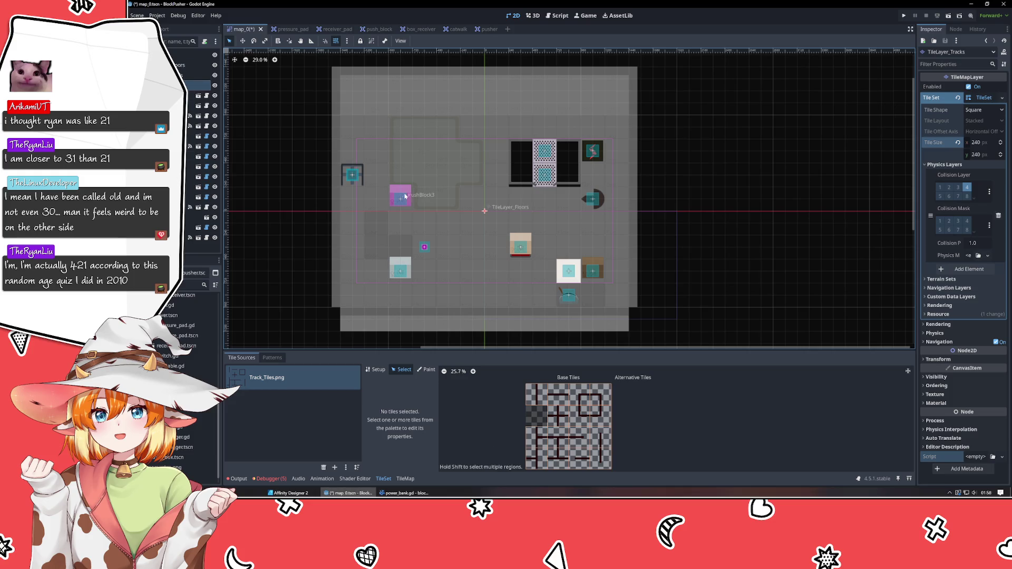
Step: Paint the cross track piece and another track piece onto the map
{"action": "left_click", "coordinate": [560, 419]}
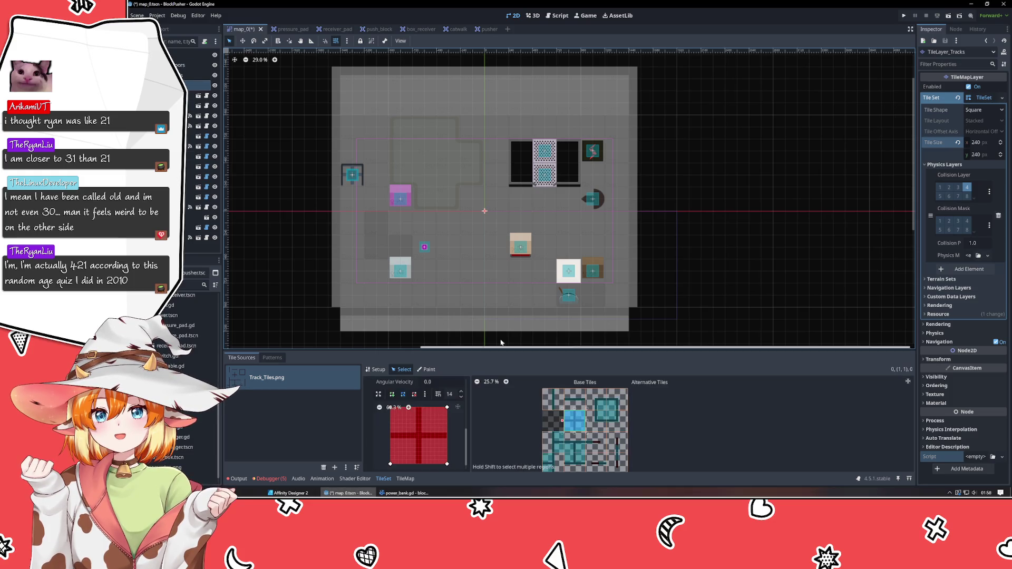
{"action": "left_click", "coordinate": [399, 480]}
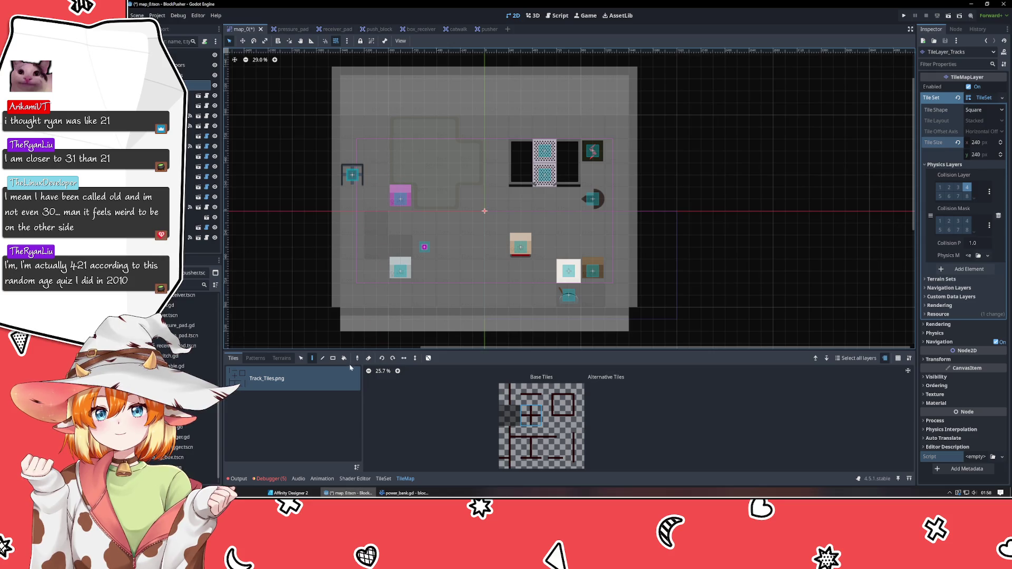
{"action": "left_click", "coordinate": [454, 280]}
{"action": "left_click", "coordinate": [574, 415]}
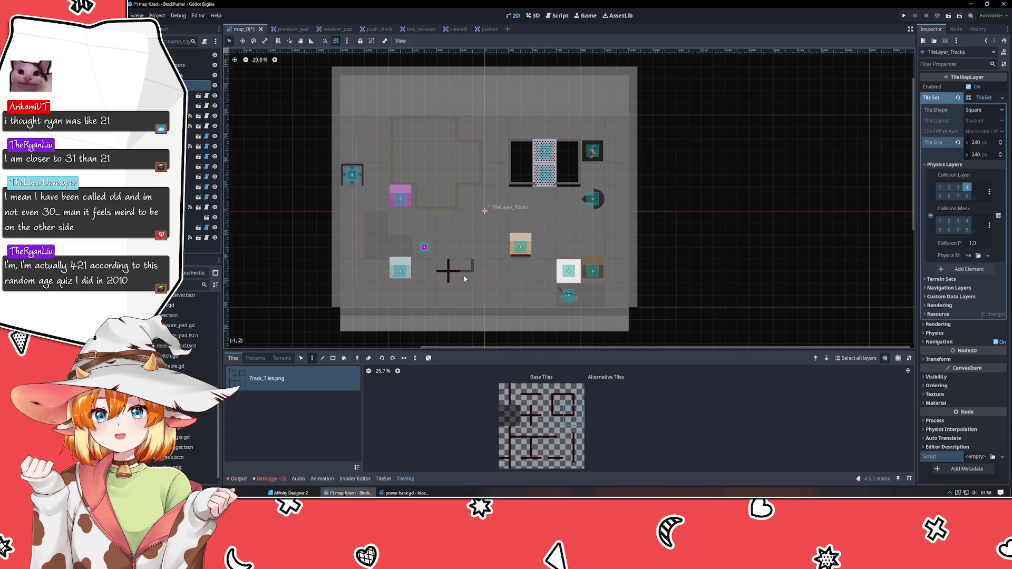
{"action": "scroll", "coordinate": [721, 326], "scroll_direction": "down", "scroll_amount": 4}
{"action": "mouse_move", "coordinate": [717, 323]}
{"action": "left_mouse_down"}
{"action": "mouse_move", "coordinate": [656, 261]}
{"action": "mouse_move", "coordinate": [631, 262]}
{"action": "left_mouse_up"}
Step: On TileLayer_Walls, erase the left part of the bottom wall and the right wall column
{"action": "left_click", "coordinate": [195, 75]}
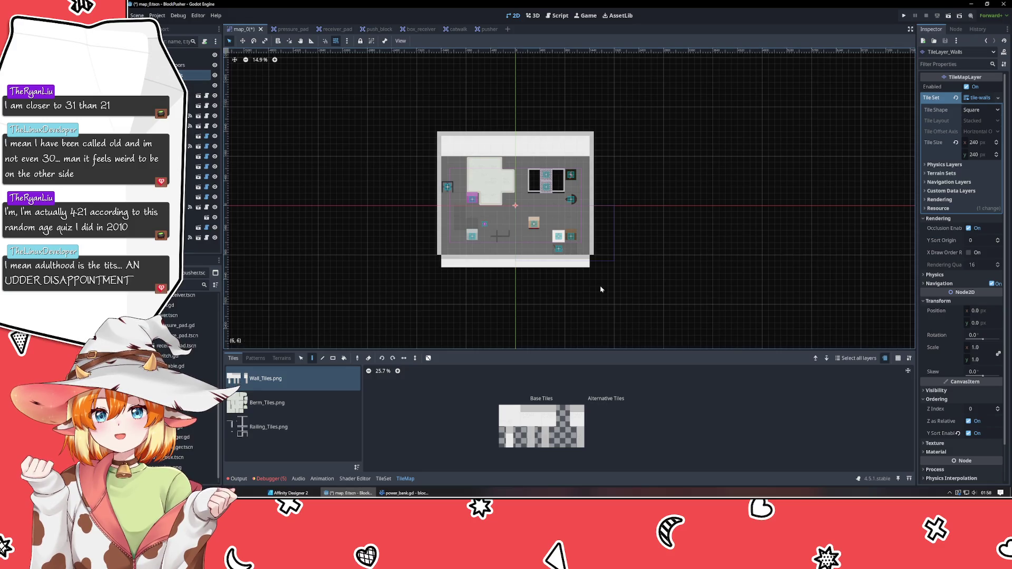
{"action": "mouse_move", "coordinate": [436, 257]}
{"action": "left_mouse_down"}
{"action": "mouse_move", "coordinate": [578, 264]}
{"action": "mouse_move", "coordinate": [542, 270]}
{"action": "left_mouse_up"}
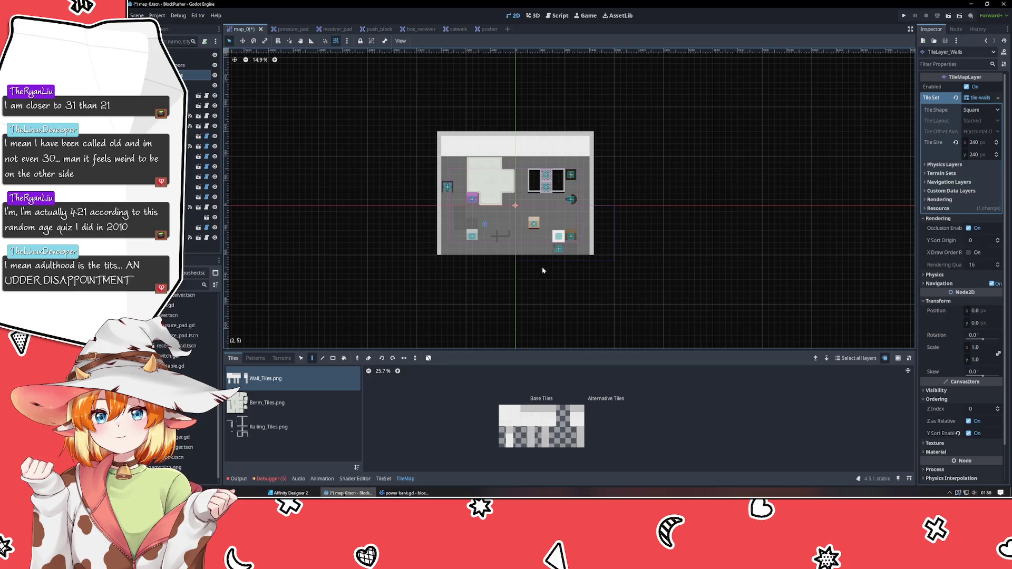
{"action": "mouse_move", "coordinate": [594, 232]}
{"action": "left_mouse_down"}
{"action": "mouse_move", "coordinate": [595, 142]}
{"action": "mouse_move", "coordinate": [603, 141]}
{"action": "mouse_move", "coordinate": [533, 138]}
{"action": "left_mouse_up"}
{"action": "scroll", "coordinate": [533, 138], "scroll_direction": "up", "scroll_amount": 2}
{"action": "scroll", "coordinate": [536, 140], "scroll_direction": "up", "scroll_amount": 1}
{"action": "scroll", "coordinate": [594, 156], "scroll_direction": "down", "scroll_amount": 2}
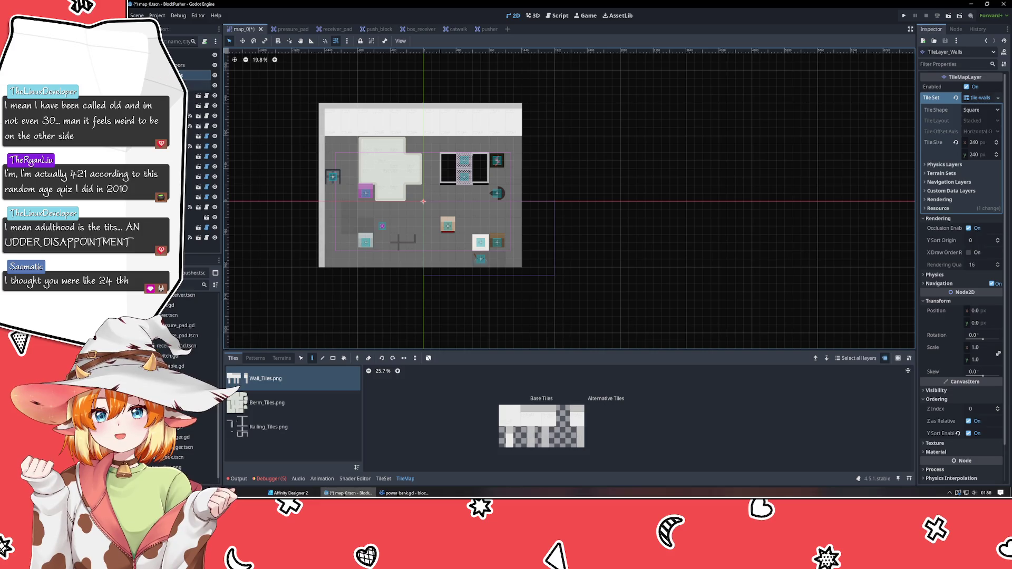
{"action": "left_click", "coordinate": [190, 65]}
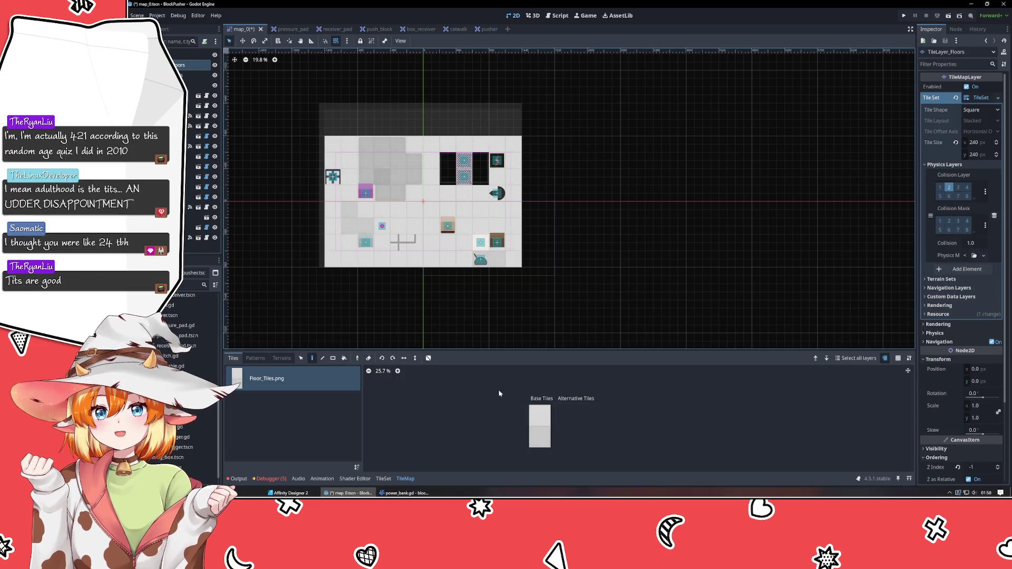
Step: Paint light floor tiles down the right side and across new bottom rows
{"action": "left_click", "coordinate": [538, 418]}
{"action": "mouse_move", "coordinate": [533, 153]}
{"action": "left_mouse_down"}
{"action": "mouse_move", "coordinate": [557, 249]}
{"action": "mouse_move", "coordinate": [531, 201]}
{"action": "mouse_move", "coordinate": [546, 144]}
{"action": "mouse_move", "coordinate": [562, 200]}
{"action": "mouse_move", "coordinate": [560, 270]}
{"action": "left_mouse_up"}
{"action": "mouse_move", "coordinate": [563, 334]}
{"action": "left_mouse_down"}
{"action": "mouse_move", "coordinate": [493, 341]}
{"action": "mouse_move", "coordinate": [481, 274]}
{"action": "mouse_move", "coordinate": [548, 297]}
{"action": "mouse_move", "coordinate": [538, 327]}
{"action": "mouse_move", "coordinate": [510, 326]}
{"action": "mouse_move", "coordinate": [505, 292]}
{"action": "left_mouse_up"}
{"action": "scroll", "coordinate": [510, 320], "scroll_direction": "down", "scroll_amount": 3}
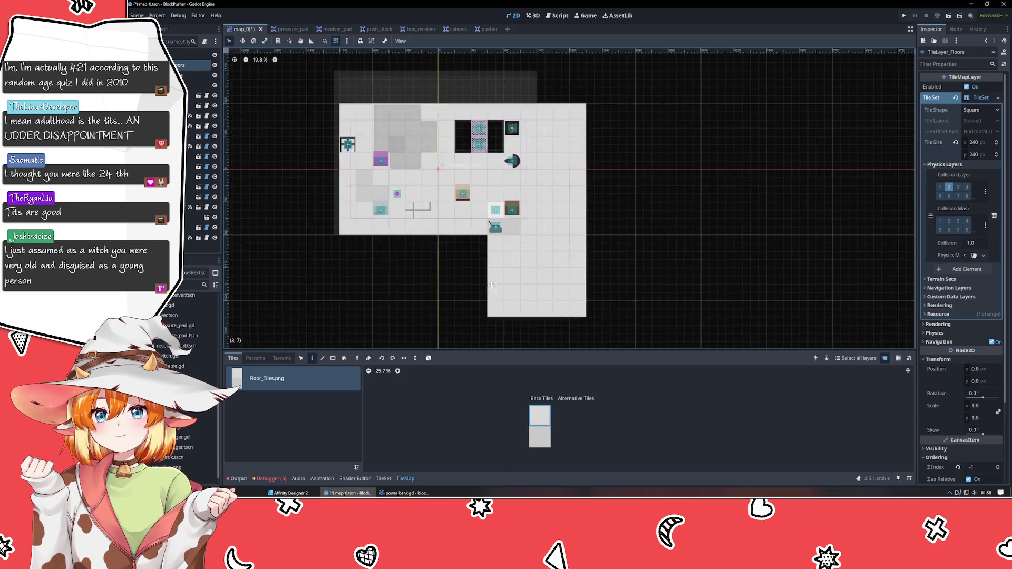
{"action": "mouse_move", "coordinate": [430, 241]}
{"action": "left_mouse_down"}
{"action": "mouse_move", "coordinate": [483, 249]}
{"action": "mouse_move", "coordinate": [479, 309]}
{"action": "mouse_move", "coordinate": [462, 274]}
{"action": "mouse_move", "coordinate": [437, 258]}
{"action": "mouse_move", "coordinate": [460, 302]}
{"action": "mouse_move", "coordinate": [443, 310]}
{"action": "left_mouse_up"}
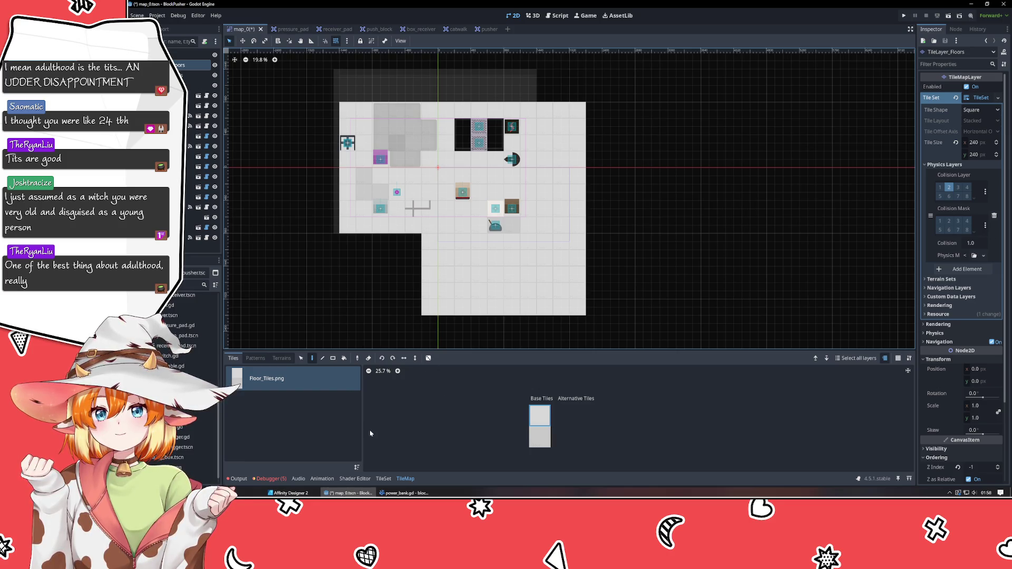
Step: Add two darker floor tiles, then fill the lower-left gap with light floor tiles
{"action": "left_click", "coordinate": [531, 442]}
{"action": "left_click_drag", "start_coordinate": [463, 287], "coordinate": [471, 290]}
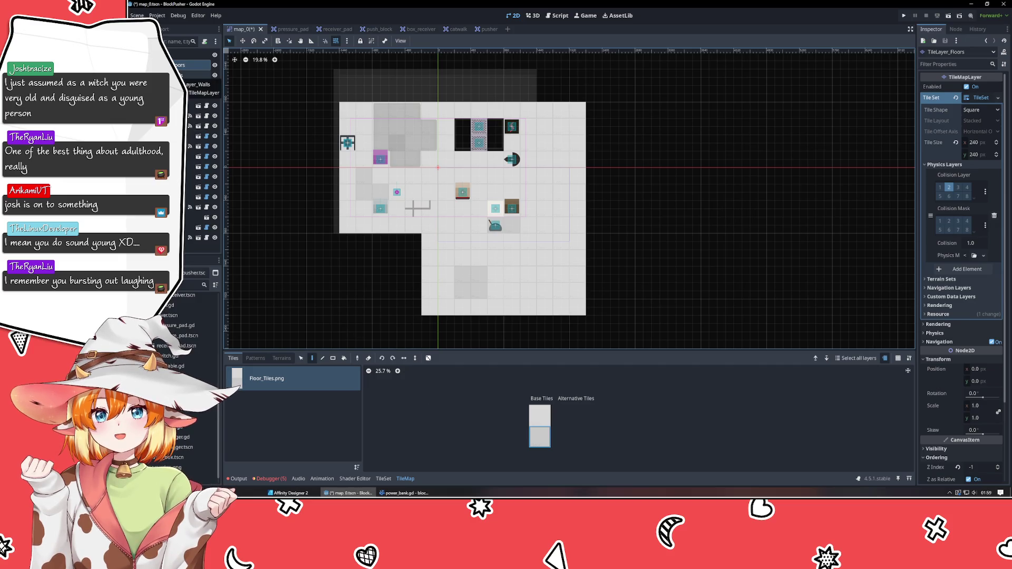
{"action": "left_click", "coordinate": [540, 415]}
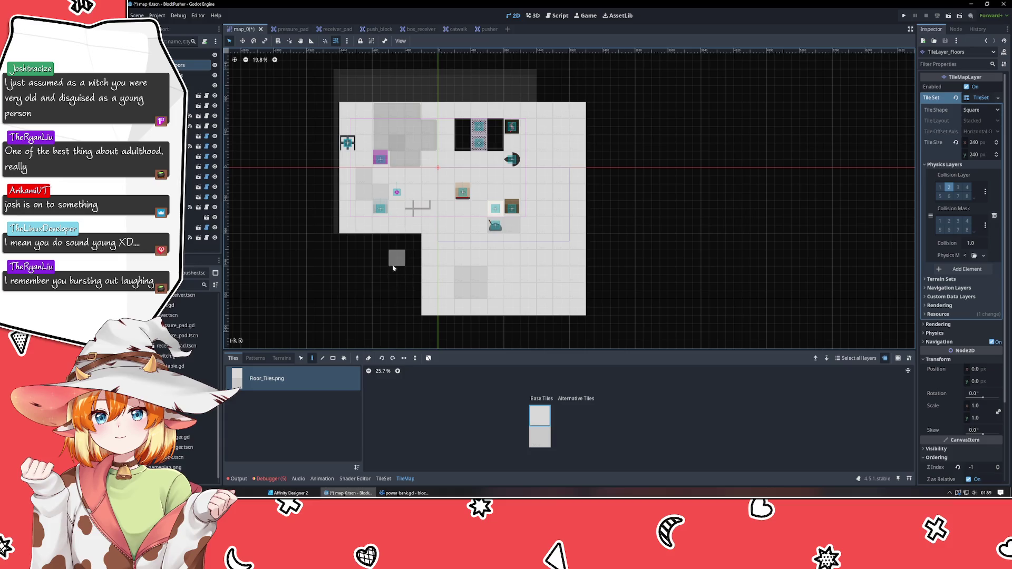
{"action": "left_click", "coordinate": [395, 243]}
{"action": "mouse_move", "coordinate": [395, 245]}
{"action": "left_mouse_down"}
{"action": "mouse_move", "coordinate": [393, 274]}
{"action": "mouse_move", "coordinate": [414, 311]}
{"action": "mouse_move", "coordinate": [358, 241]}
{"action": "mouse_move", "coordinate": [348, 297]}
{"action": "mouse_move", "coordinate": [374, 307]}
{"action": "mouse_move", "coordinate": [327, 259]}
{"action": "left_mouse_up"}
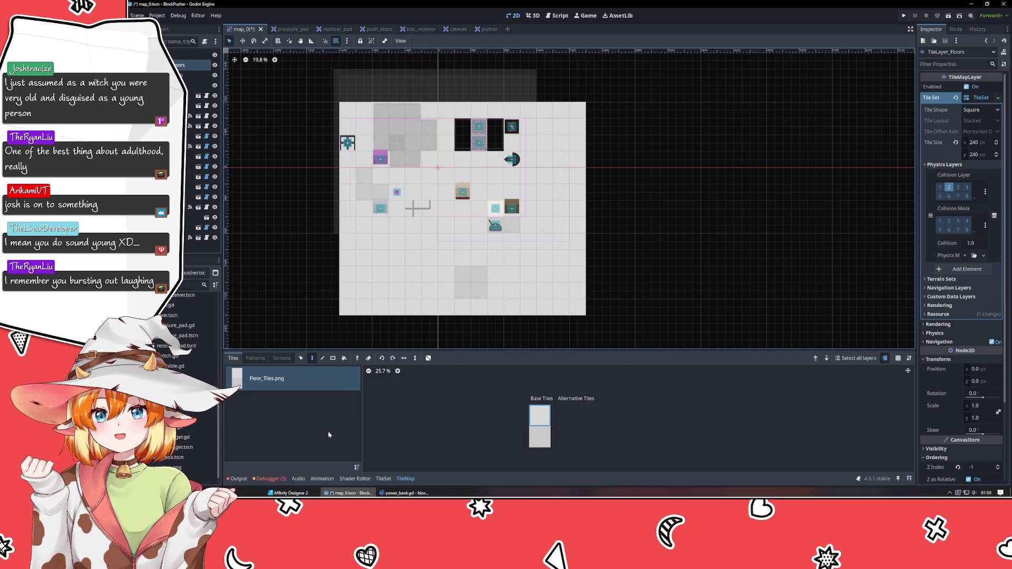
Step: On TileLayer_Walls, paint the bottom wall row and extend the top wall to the right edge
{"action": "left_click", "coordinate": [193, 75]}
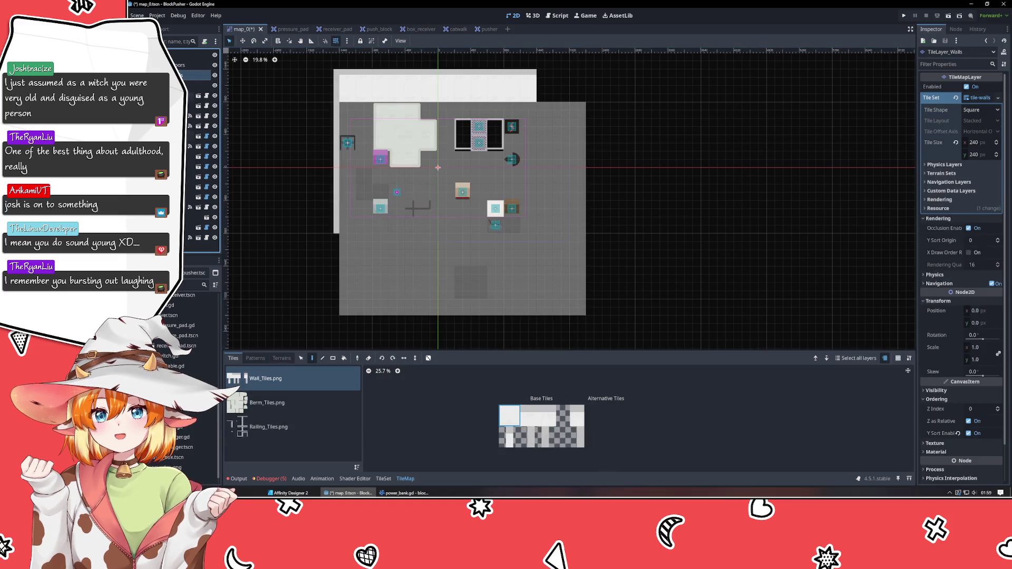
{"action": "left_click", "coordinate": [531, 415]}
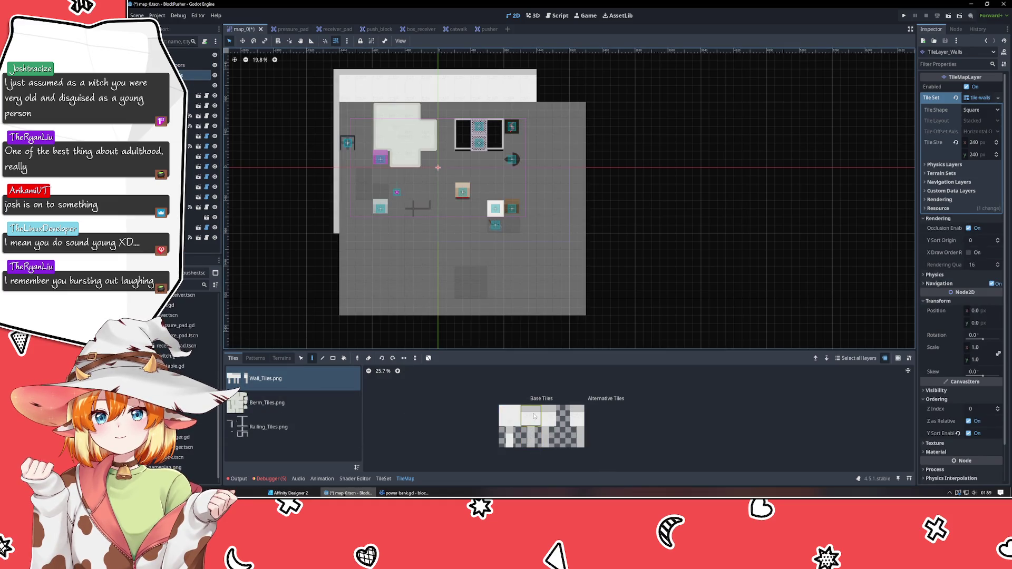
{"action": "left_click_drag", "start_coordinate": [370, 326], "coordinate": [577, 323]}
{"action": "mouse_move", "coordinate": [542, 86]}
{"action": "left_mouse_down"}
{"action": "mouse_move", "coordinate": [577, 81]}
{"action": "mouse_move", "coordinate": [551, 95]}
{"action": "mouse_move", "coordinate": [572, 98]}
{"action": "left_mouse_up"}
{"action": "left_click", "coordinate": [509, 415]}
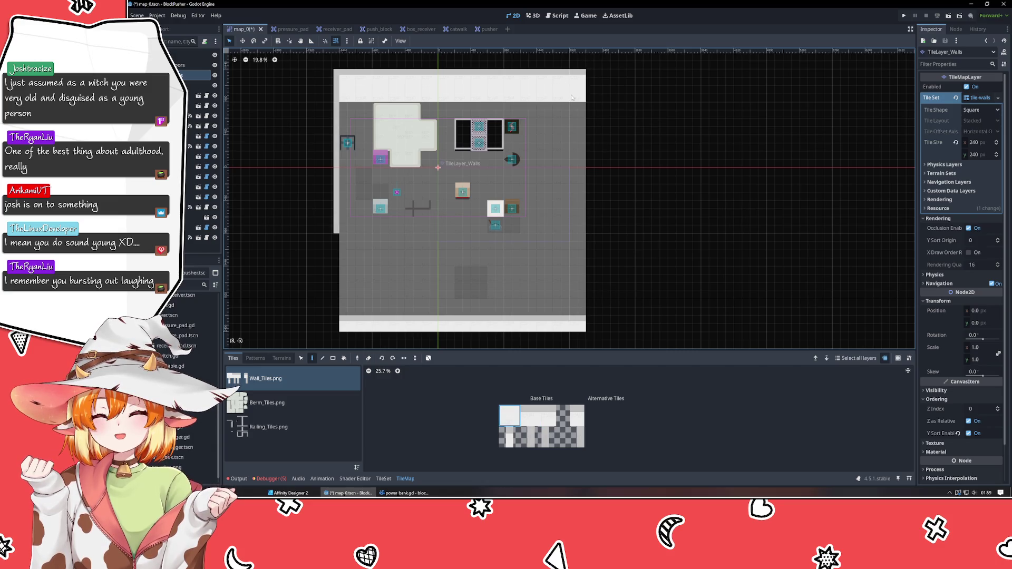
Step: Paint the right wall down from the top corner, fixing one wrong tile, and extend the left wall to the bottom corner
{"action": "left_click", "coordinate": [547, 443]}
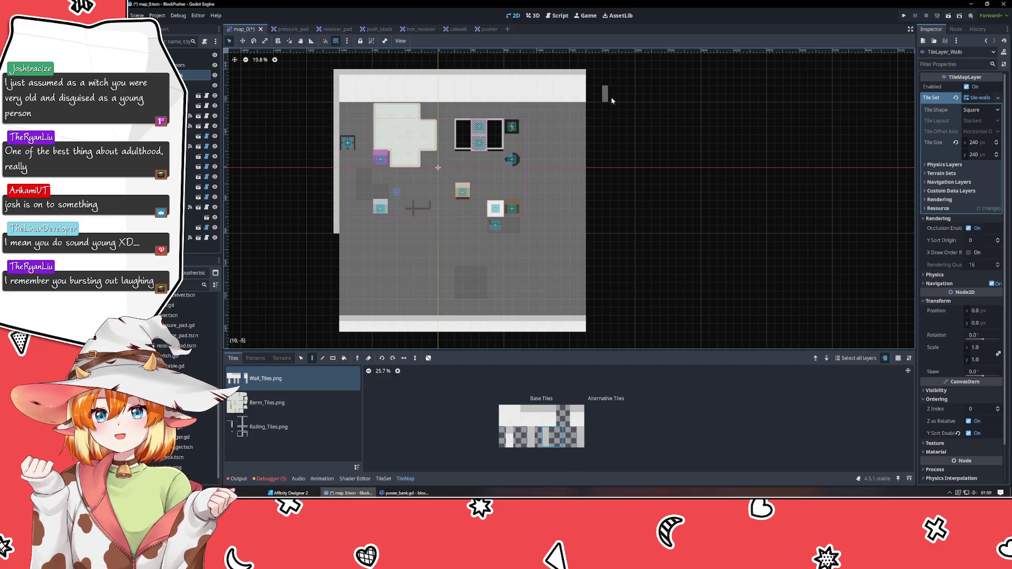
{"action": "left_click_drag", "start_coordinate": [600, 94], "coordinate": [599, 322]}
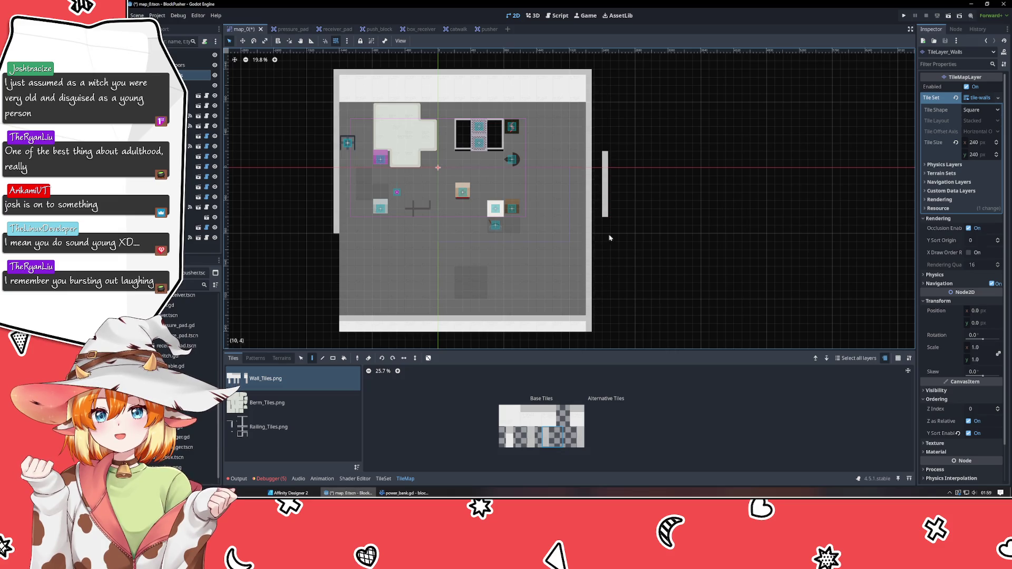
{"action": "right_click", "coordinate": [589, 142]}
{"action": "left_click", "coordinate": [591, 141]}
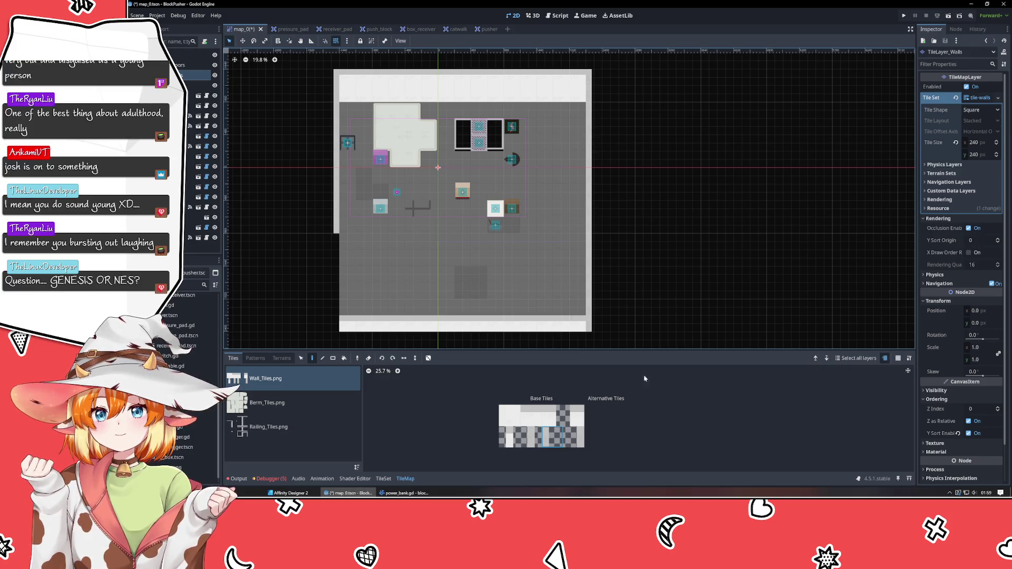
{"action": "left_click", "coordinate": [574, 437]}
{"action": "left_click_drag", "start_coordinate": [326, 261], "coordinate": [326, 319]}
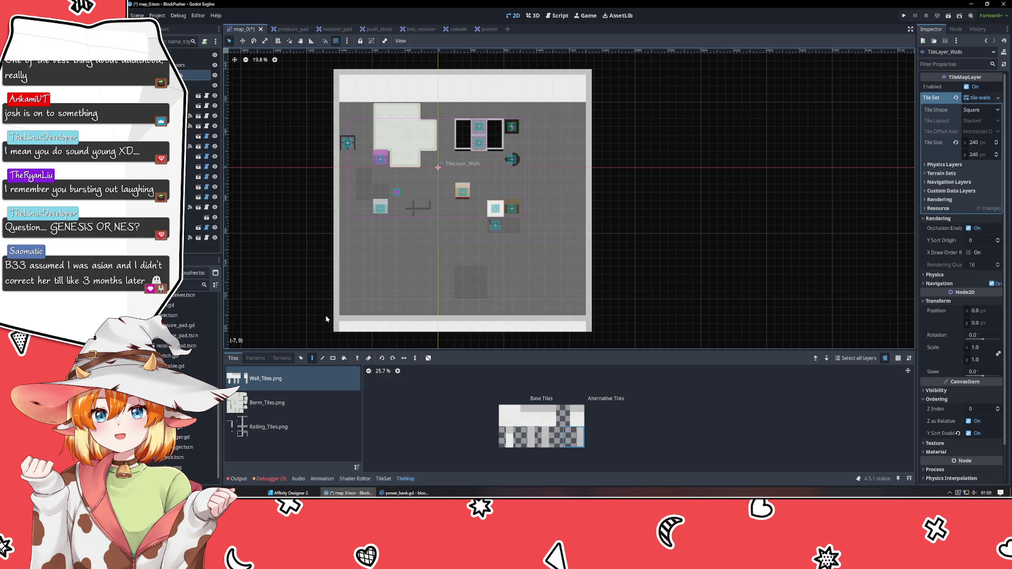
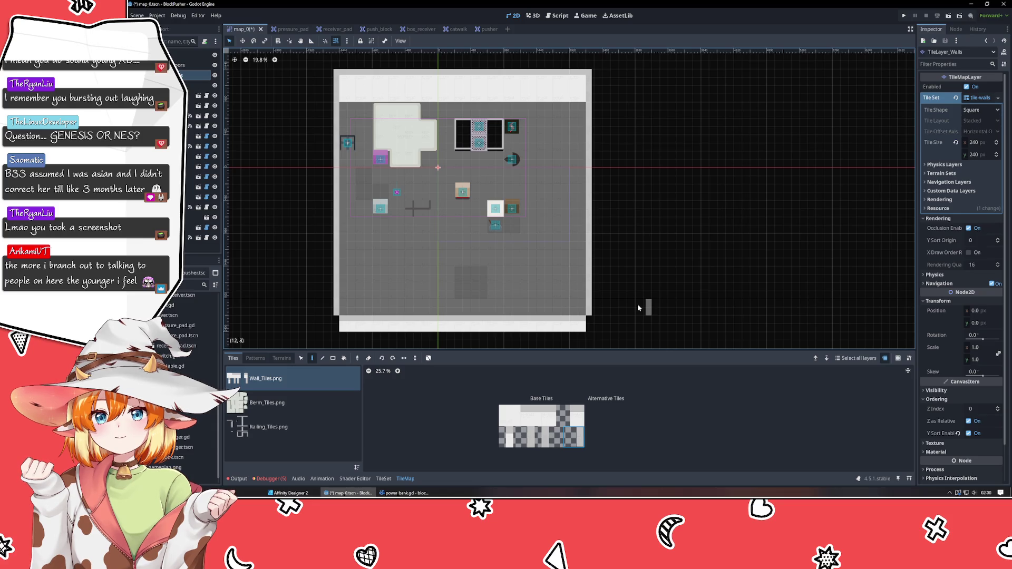
Step: Try a wall tile on the top-right wall, undo it, then switch to the TileLayer_Tracks layer
{"action": "left_click", "coordinate": [529, 440]}
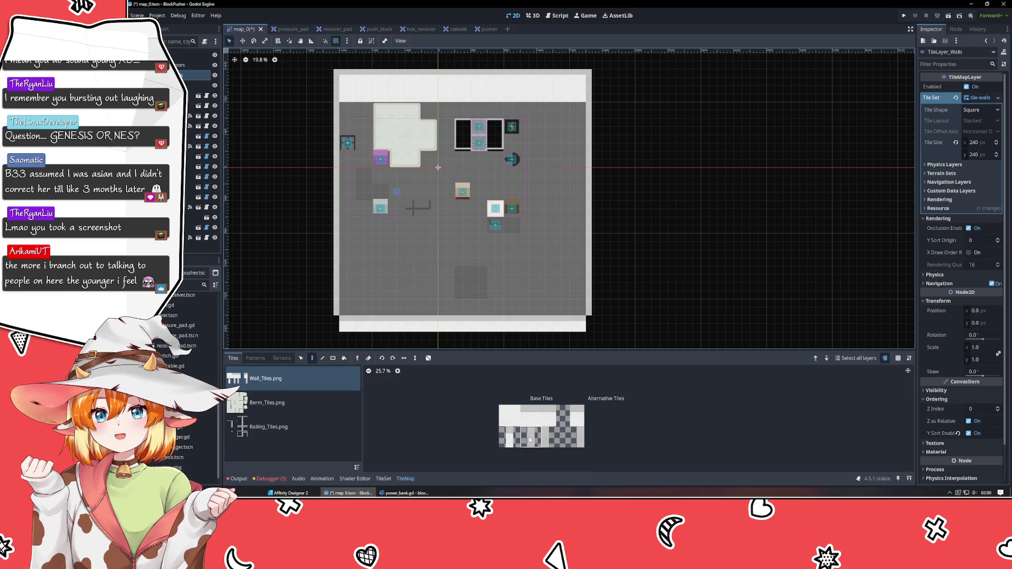
{"action": "left_click", "coordinate": [546, 114]}
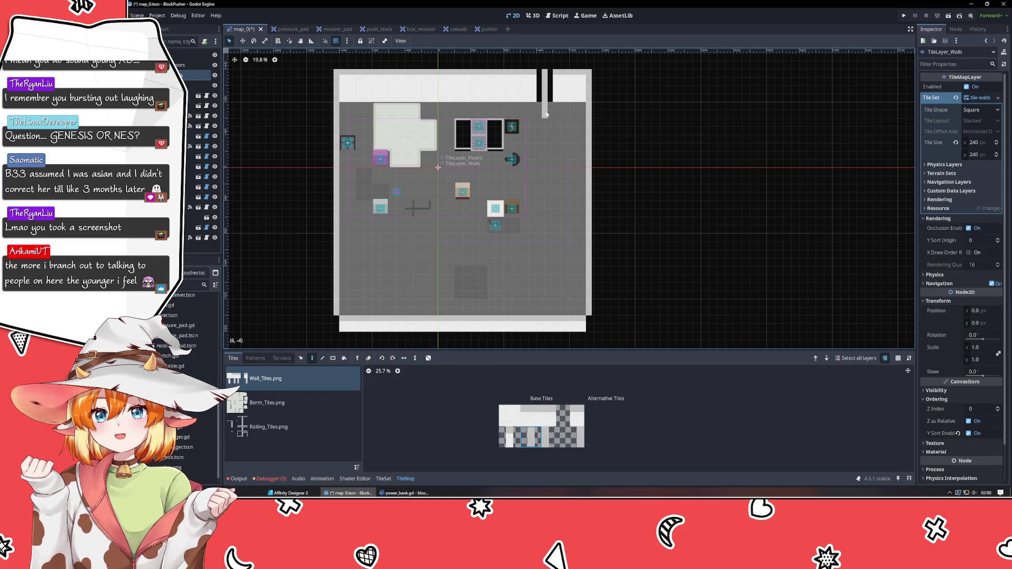
{"action": "key", "text": "ctrl+z"}
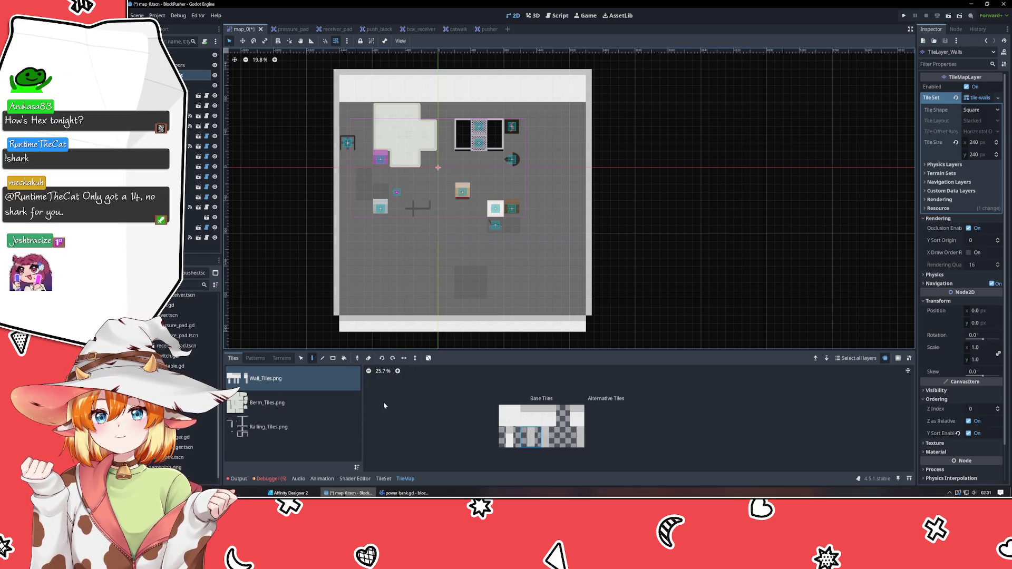
{"action": "left_click", "coordinate": [261, 398]}
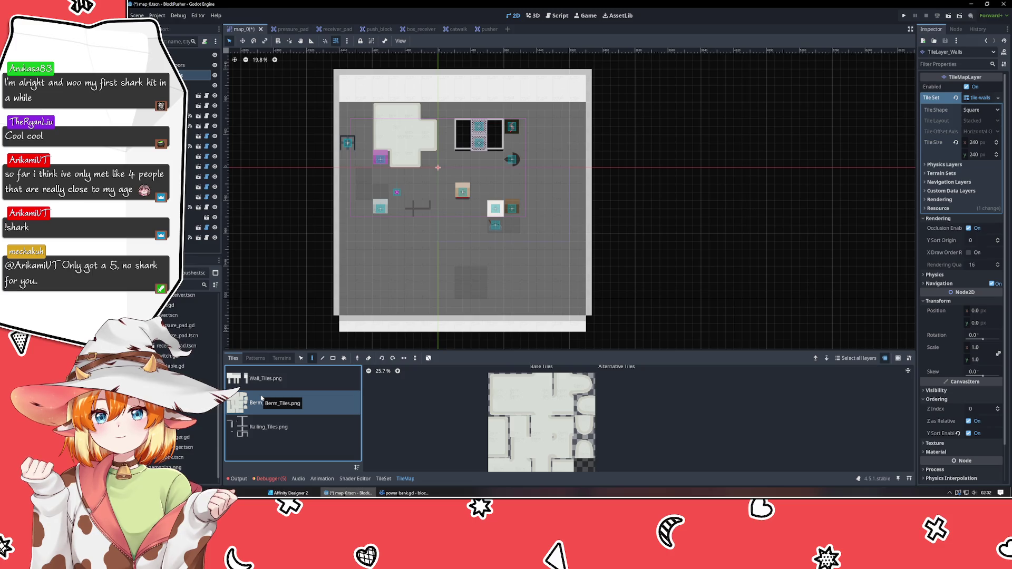
{"action": "key", "text": "Down"}
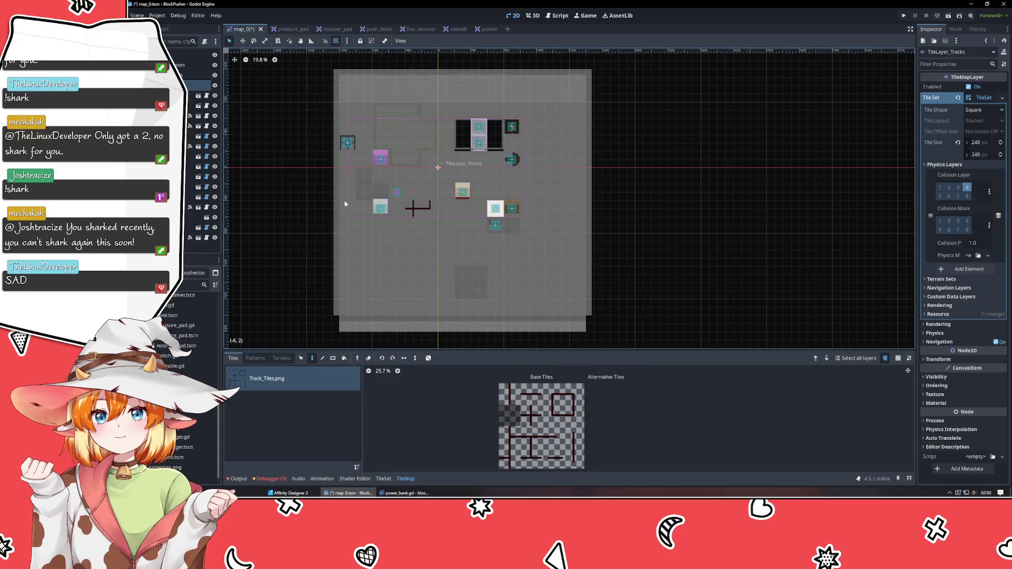
Step: Pick track tiles from Track_Tiles.png and paint the bottom track pieces near the map's bottom-left
{"action": "left_click", "coordinate": [537, 422]}
{"action": "left_click", "coordinate": [534, 441]}
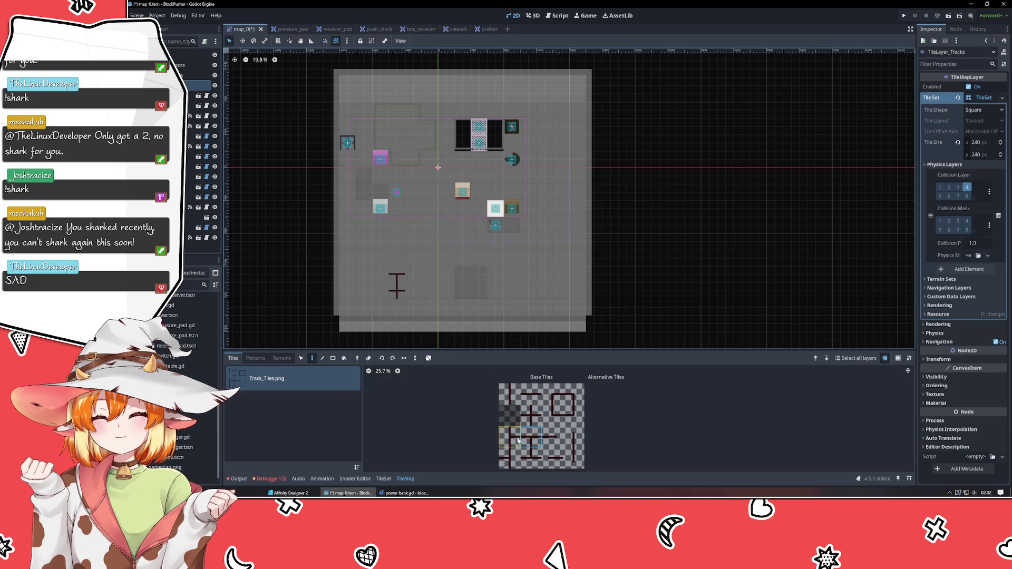
{"action": "left_click", "coordinate": [573, 394]}
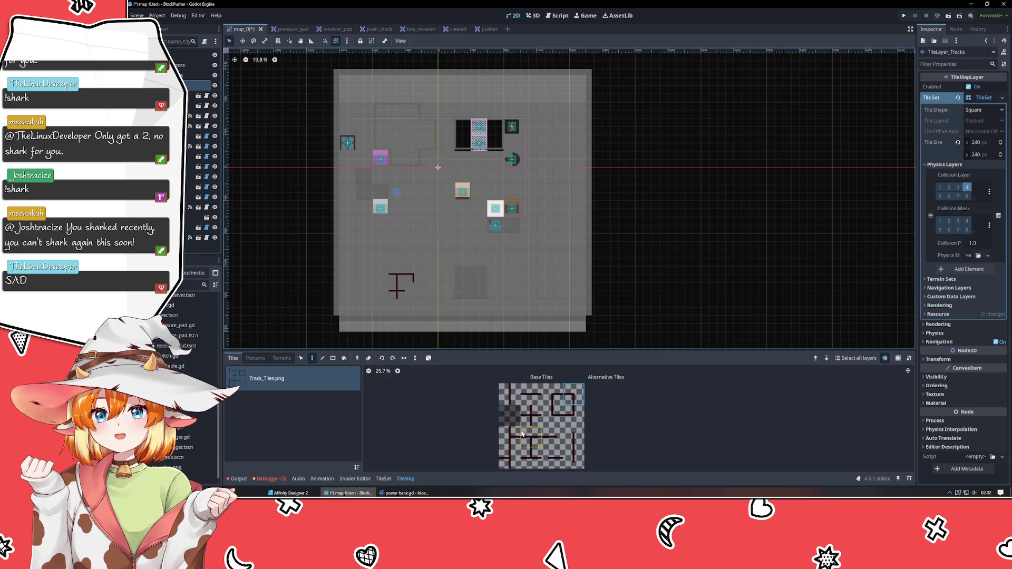
{"action": "left_click", "coordinate": [504, 452]}
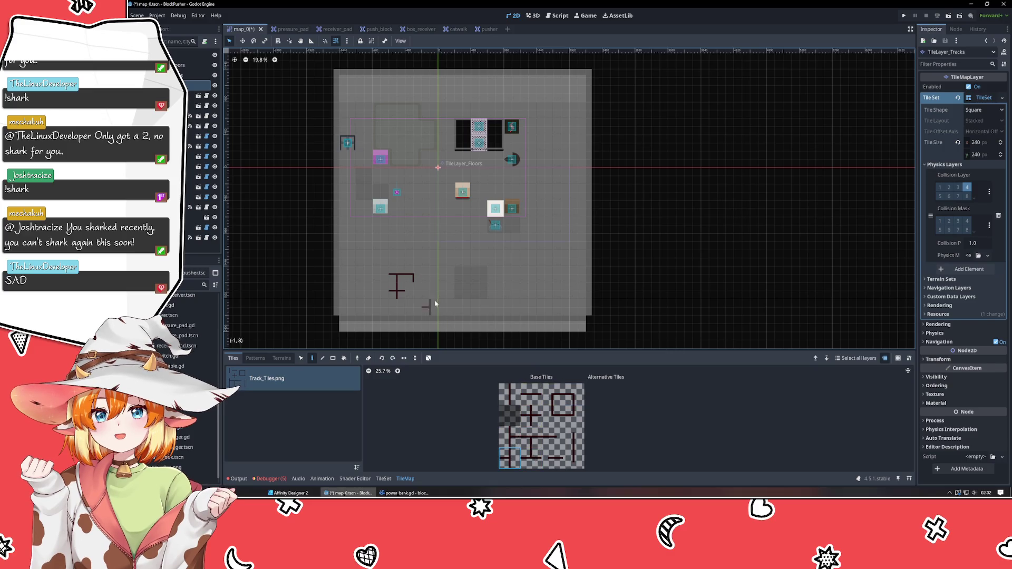
{"action": "left_click", "coordinate": [402, 286]}
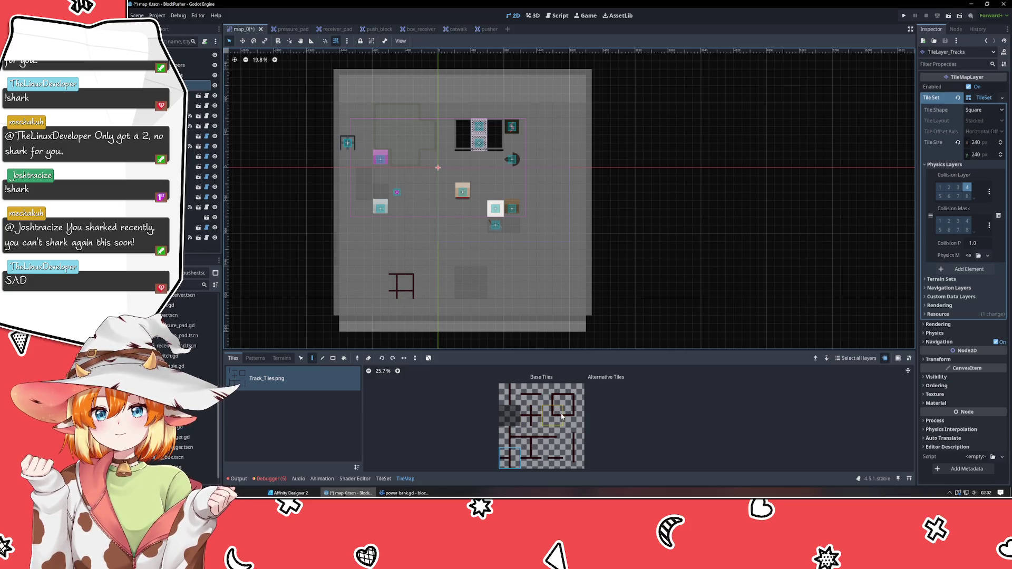
{"action": "left_click", "coordinate": [409, 312]}
{"action": "left_click", "coordinate": [377, 286]}
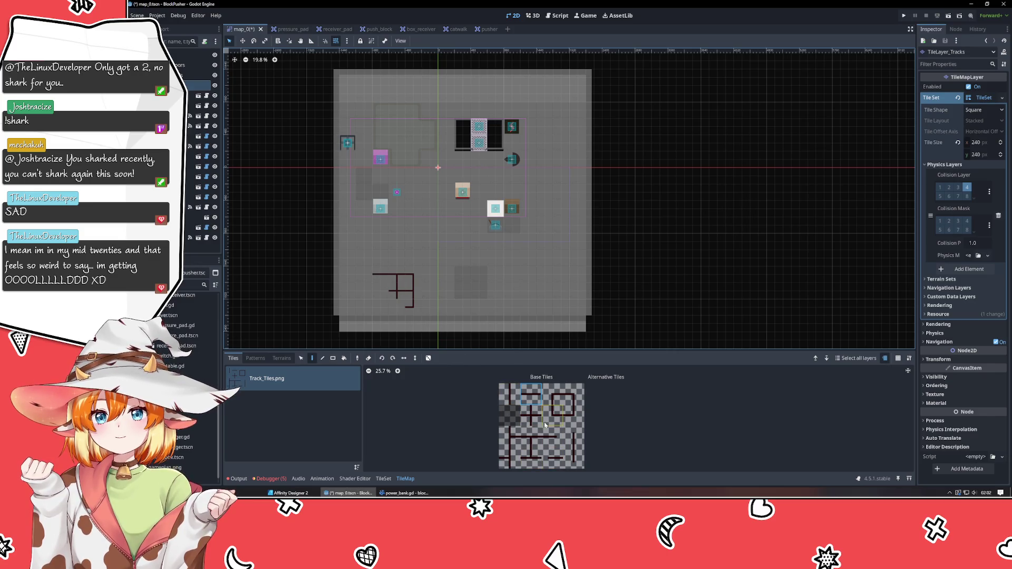
{"action": "left_click", "coordinate": [509, 436]}
{"action": "left_click", "coordinate": [366, 290]}
{"action": "left_click", "coordinate": [548, 400]}
Step: Add corner pieces and close off the four-cell track rectangle at the bottom-left
{"action": "left_click", "coordinate": [368, 285]}
{"action": "left_click", "coordinate": [573, 415]}
{"action": "left_click", "coordinate": [551, 416]}
{"action": "left_click", "coordinate": [369, 305]}
{"action": "left_click", "coordinate": [525, 456]}
{"action": "left_click", "coordinate": [396, 303]}
{"action": "left_click", "coordinate": [531, 394]}
{"action": "left_click", "coordinate": [378, 295]}
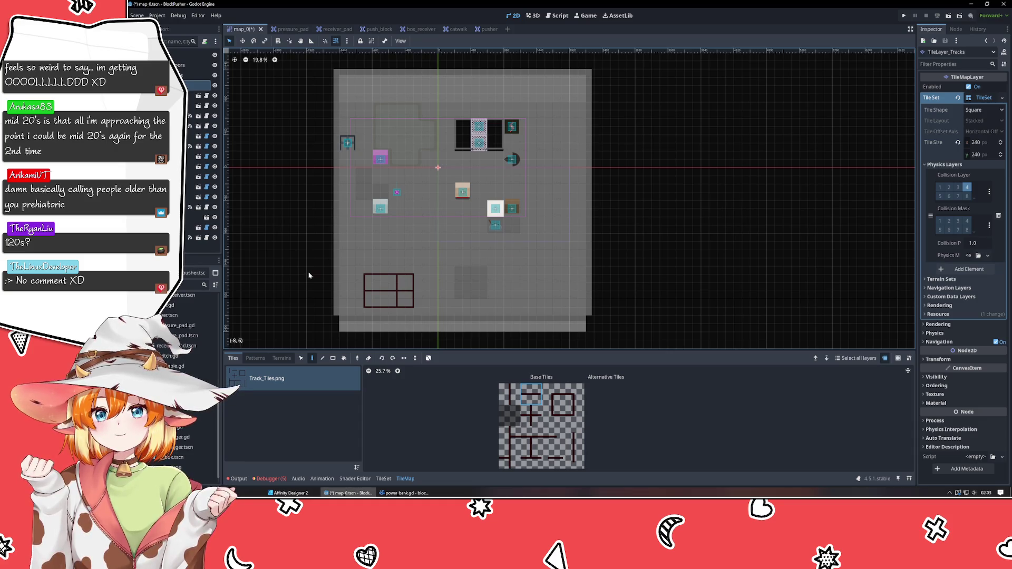
{"action": "left_click", "coordinate": [192, 105]}
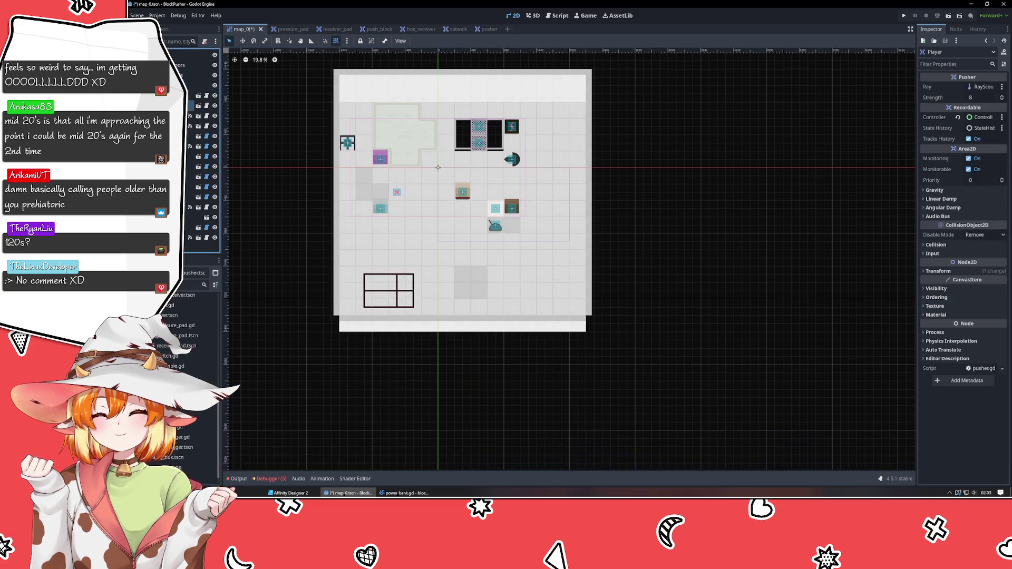
Step: Shift the map view and save the map_0 level
{"action": "left_click_drag", "start_coordinate": [535, 427], "coordinate": [566, 454]}
{"action": "key", "text": "ctrl+s"}
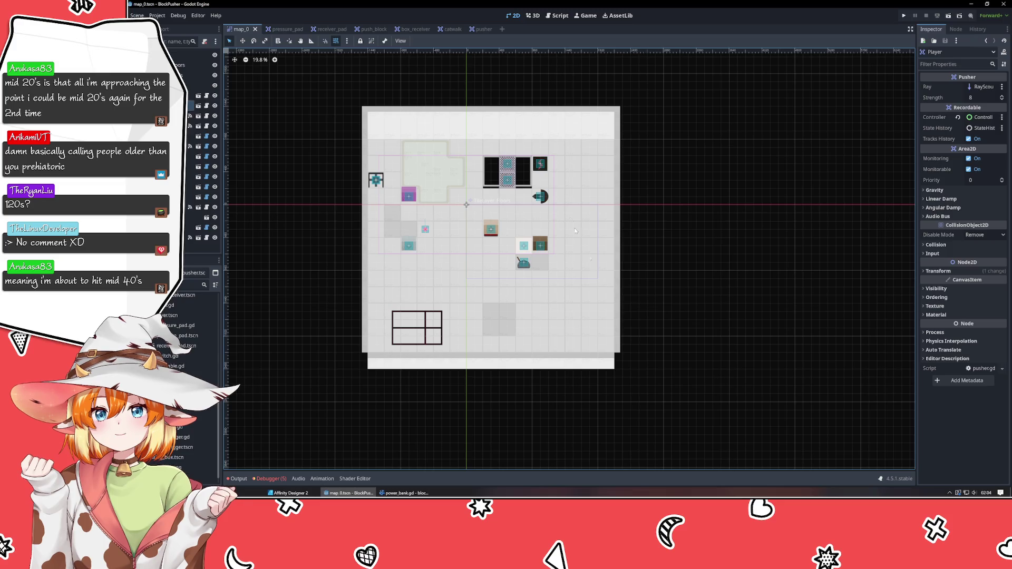
{"action": "left_click", "coordinate": [485, 30]}
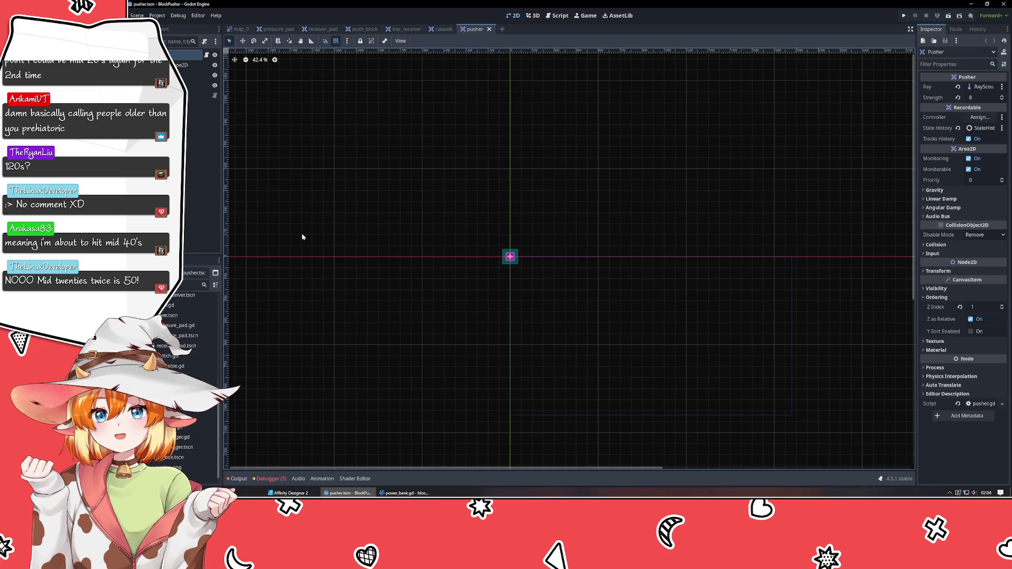
{"action": "left_click", "coordinate": [239, 29]}
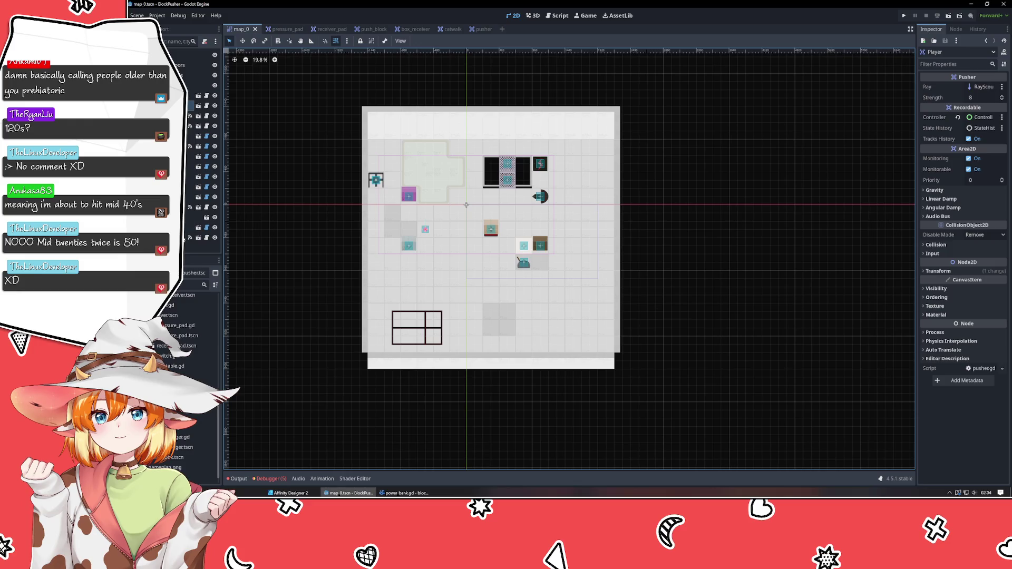
{"action": "left_click", "coordinate": [384, 29]}
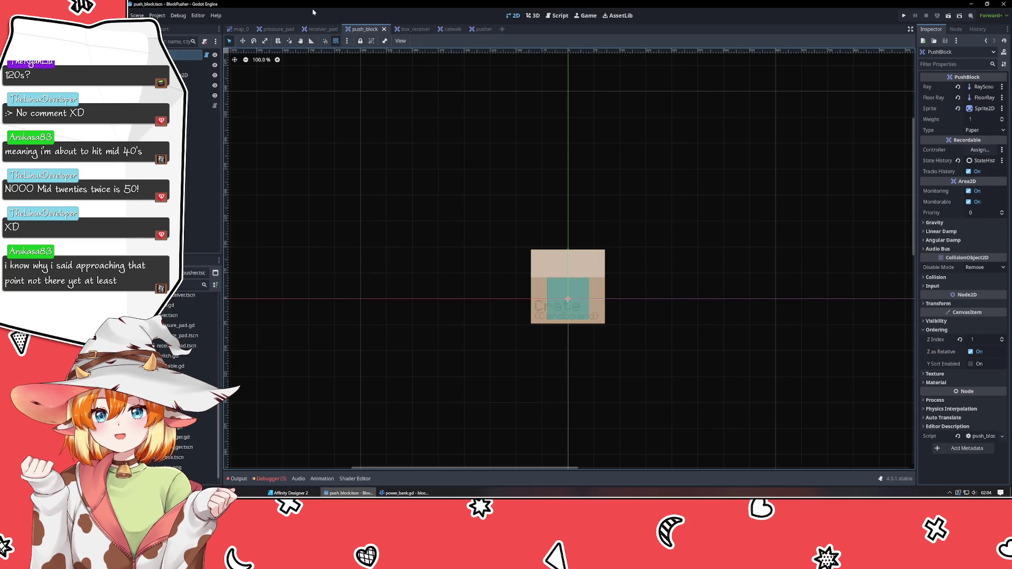
{"action": "left_click", "coordinate": [241, 29]}
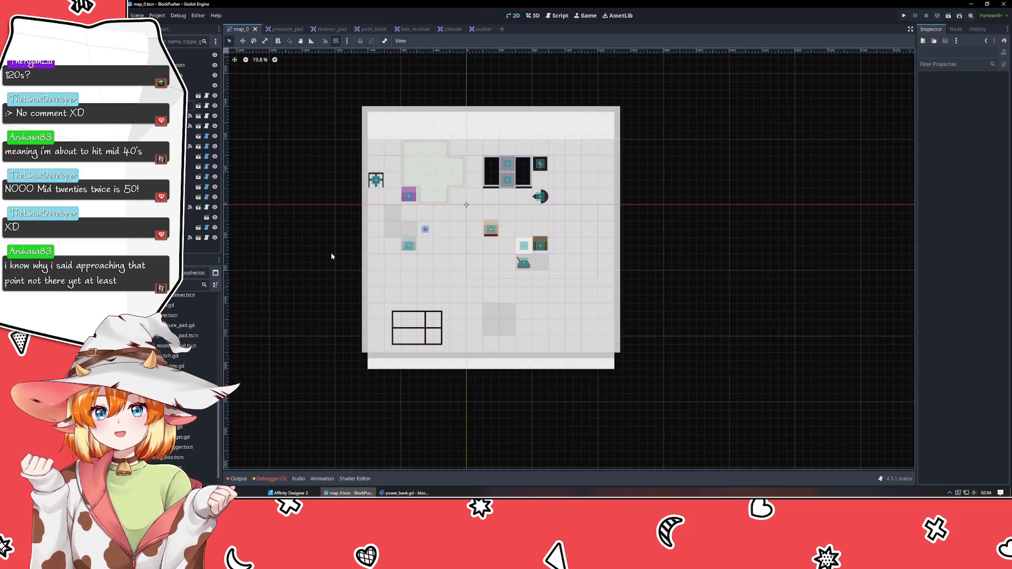
{"action": "left_click_drag", "start_coordinate": [331, 256], "coordinate": [364, 308]}
{"action": "scroll", "coordinate": [363, 308], "scroll_direction": "up", "scroll_amount": 1}
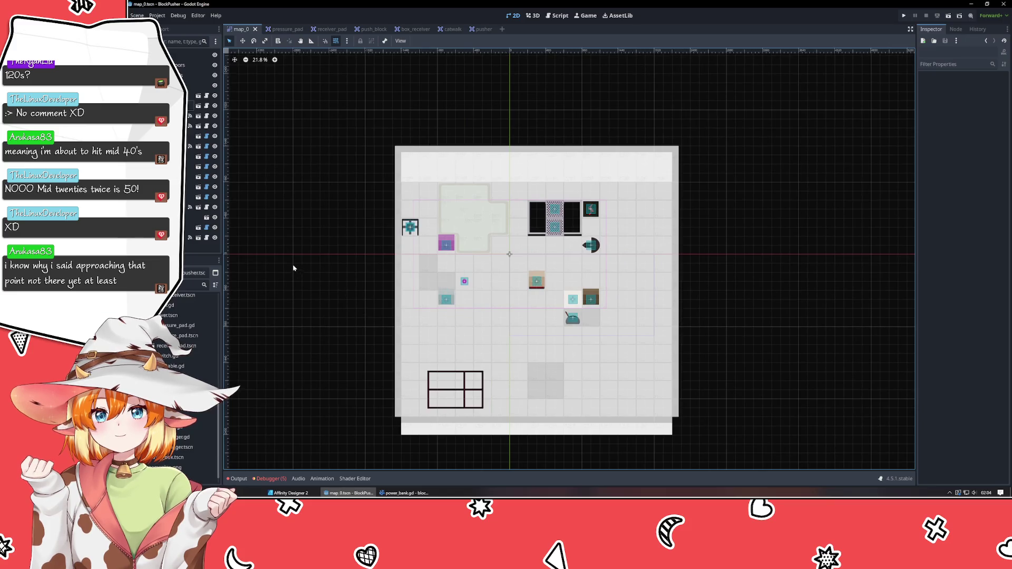
{"action": "mouse_move", "coordinate": [353, 343]}
{"action": "left_mouse_down"}
{"action": "mouse_move", "coordinate": [309, 299]}
{"action": "mouse_move", "coordinate": [308, 325]}
{"action": "left_mouse_up"}
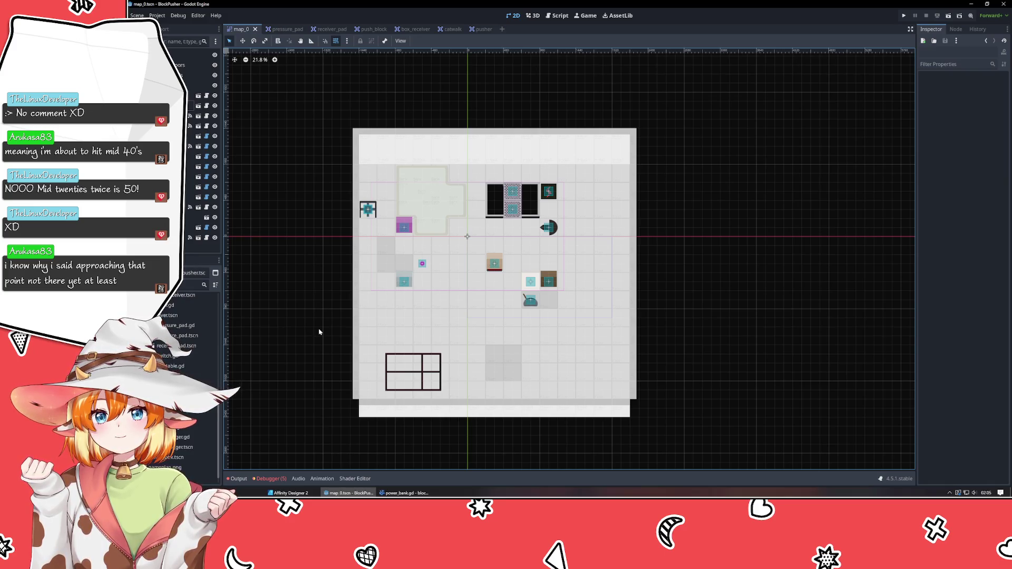
{"action": "left_click_drag", "start_coordinate": [319, 332], "coordinate": [278, 332]}
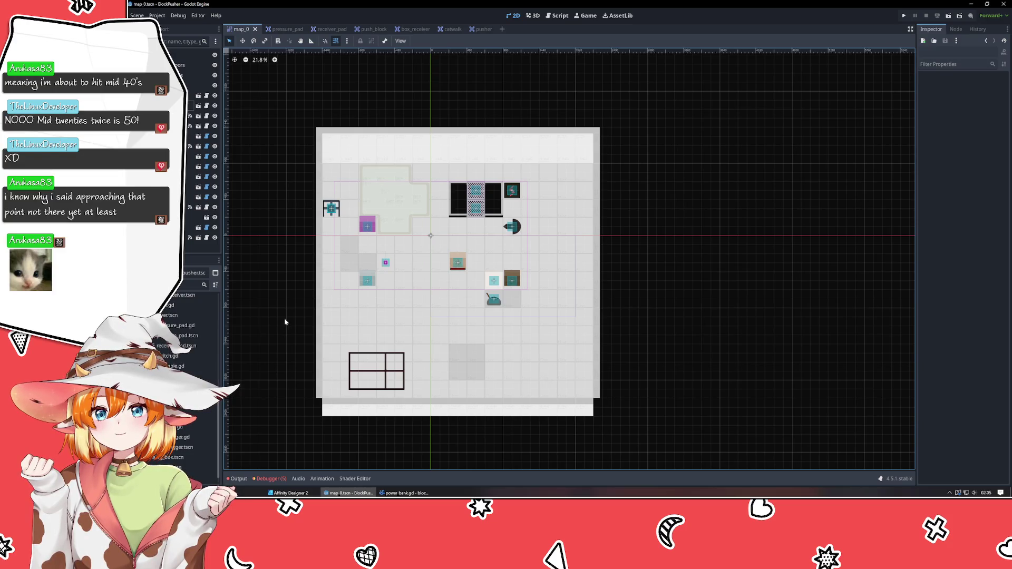
Step: Set the Map_0 root node's Transform Scale to 0.5 and run the game to test it
{"action": "left_click", "coordinate": [195, 54]}
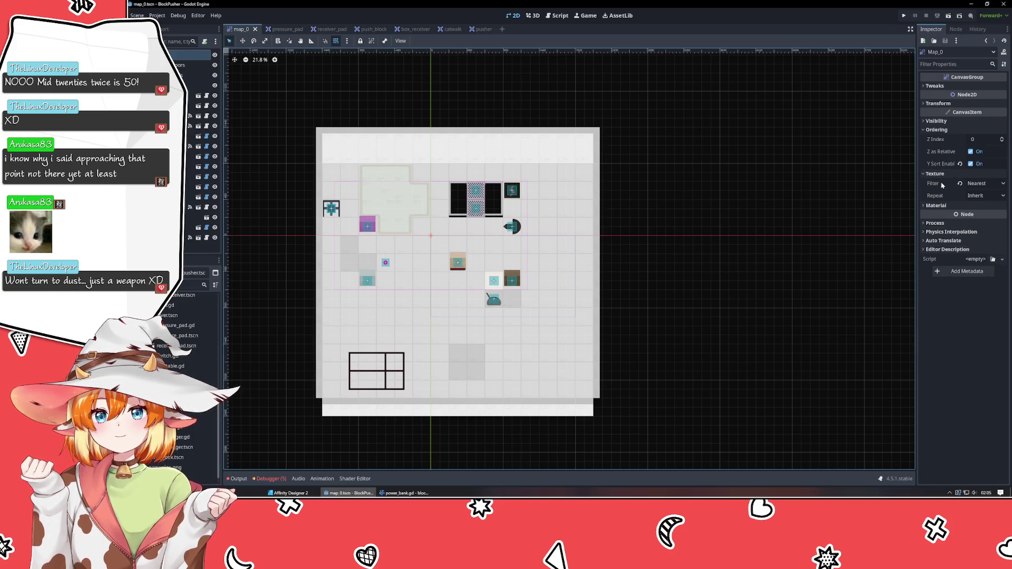
{"action": "left_click", "coordinate": [938, 130]}
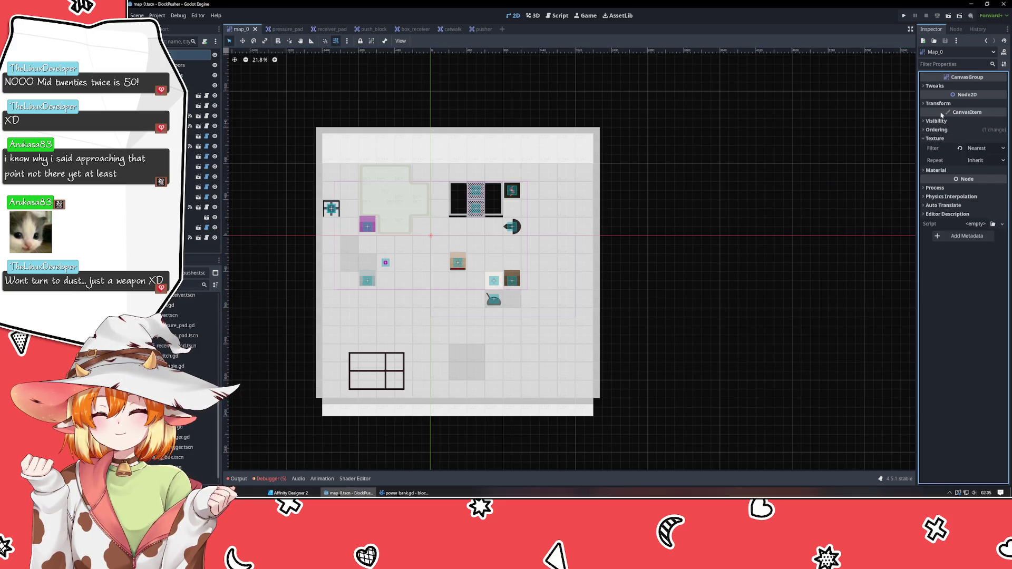
{"action": "left_click", "coordinate": [938, 104]}
{"action": "left_click", "coordinate": [988, 150]}
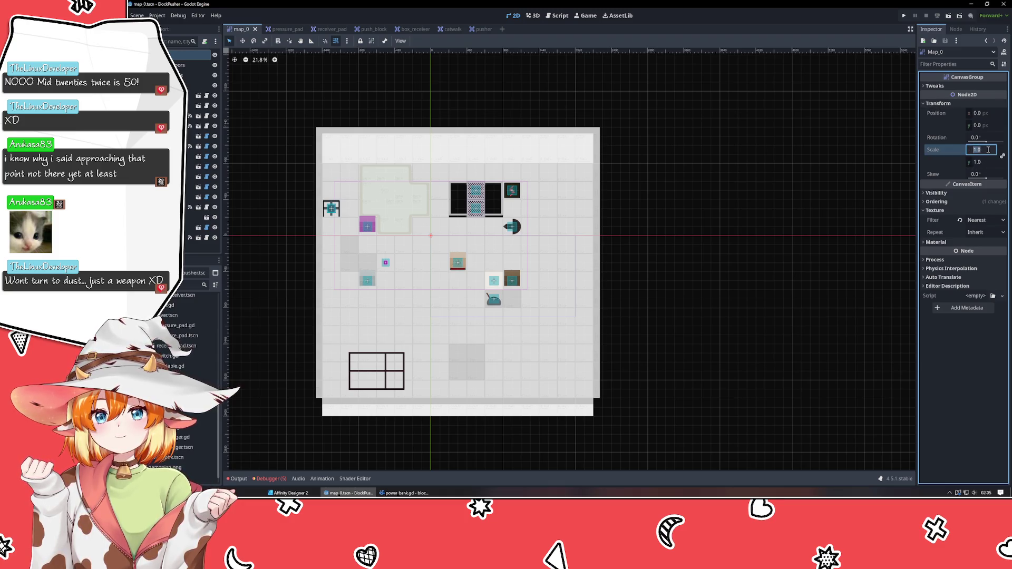
{"action": "type", "text": "0.5"}
{"action": "key", "text": "Return"}
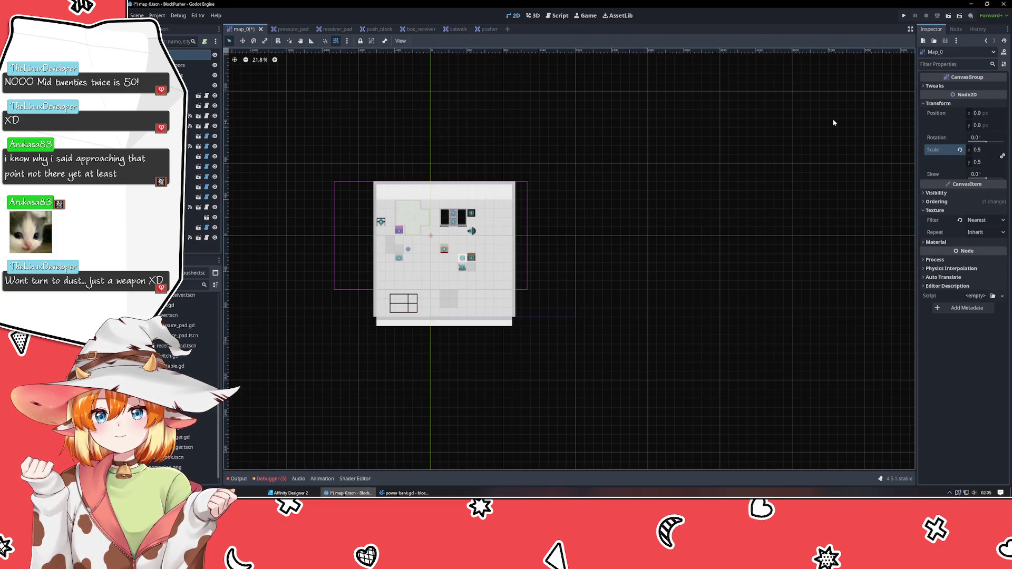
{"action": "left_click", "coordinate": [904, 16]}
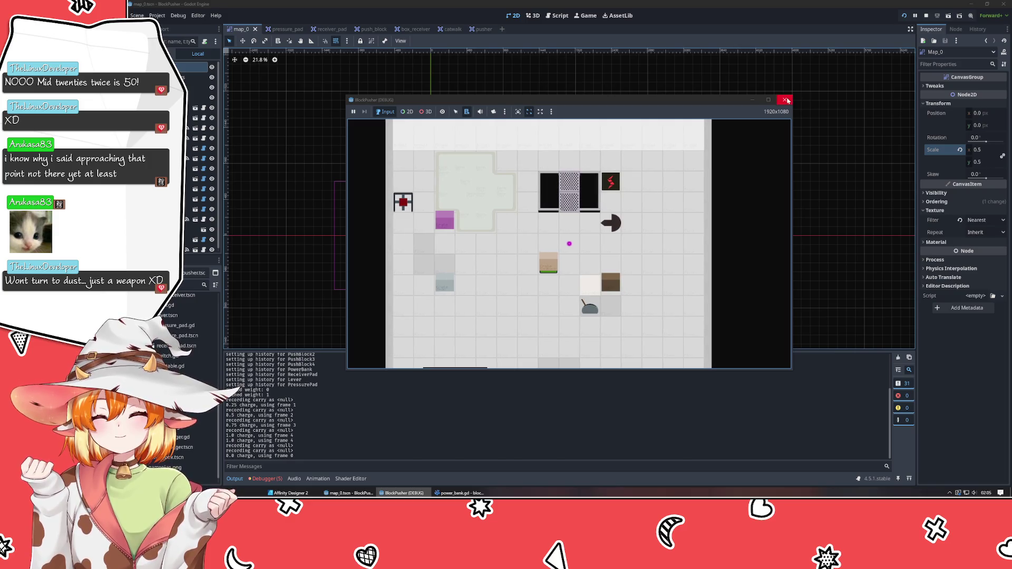
Step: Stop the game, change Map_0's scale to 0.75, and run the game again
{"action": "left_click", "coordinate": [786, 101]}
{"action": "left_click", "coordinate": [991, 149]}
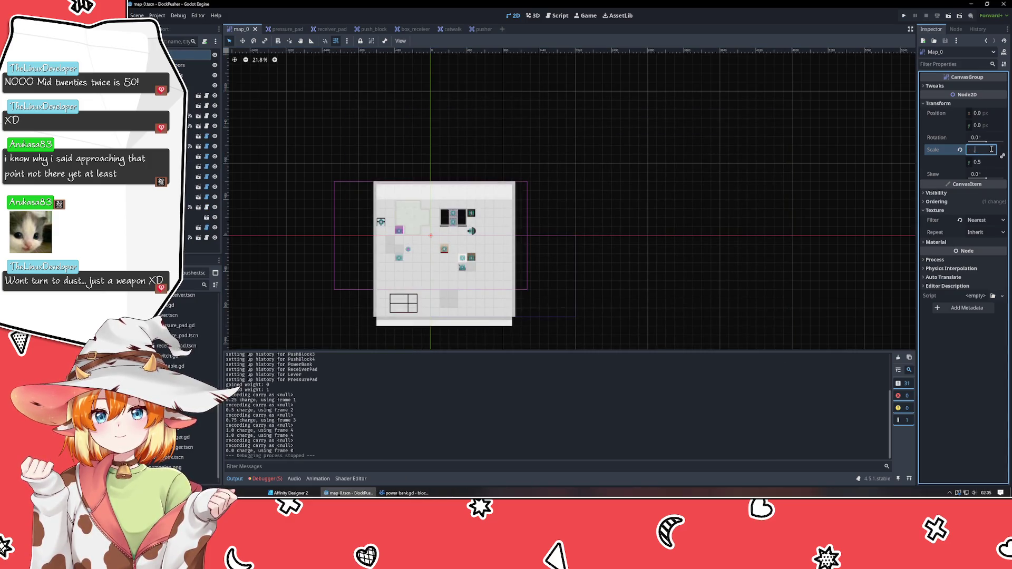
{"action": "type", "text": "0.75"}
{"action": "key", "text": "Return"}
{"action": "left_click", "coordinate": [902, 16]}
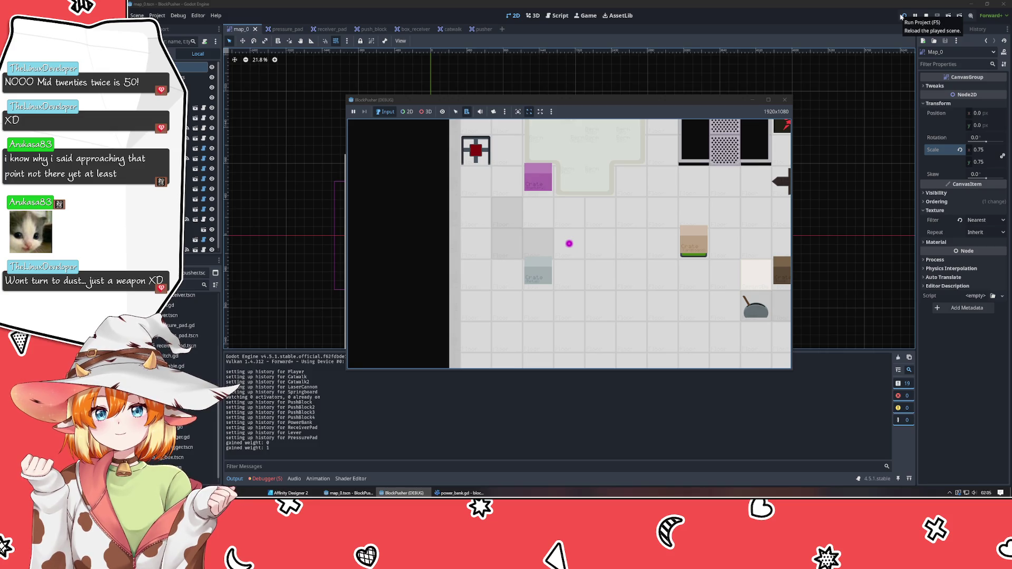
Step: Walk the player right, up, and further right through the level
{"action": "key", "text": "Right"}
{"action": "key", "text": "Right"}
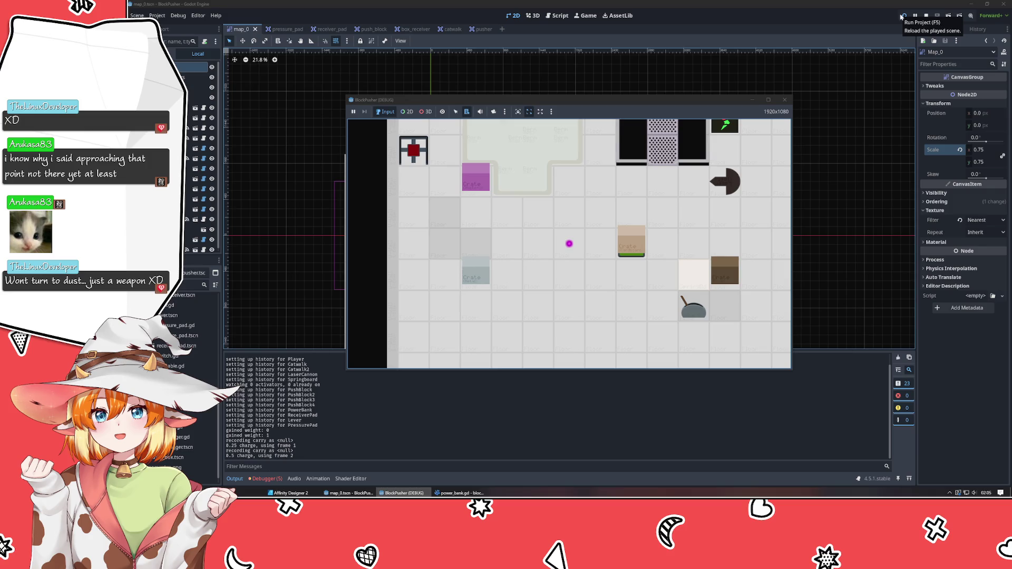
{"action": "key", "text": "Up"}
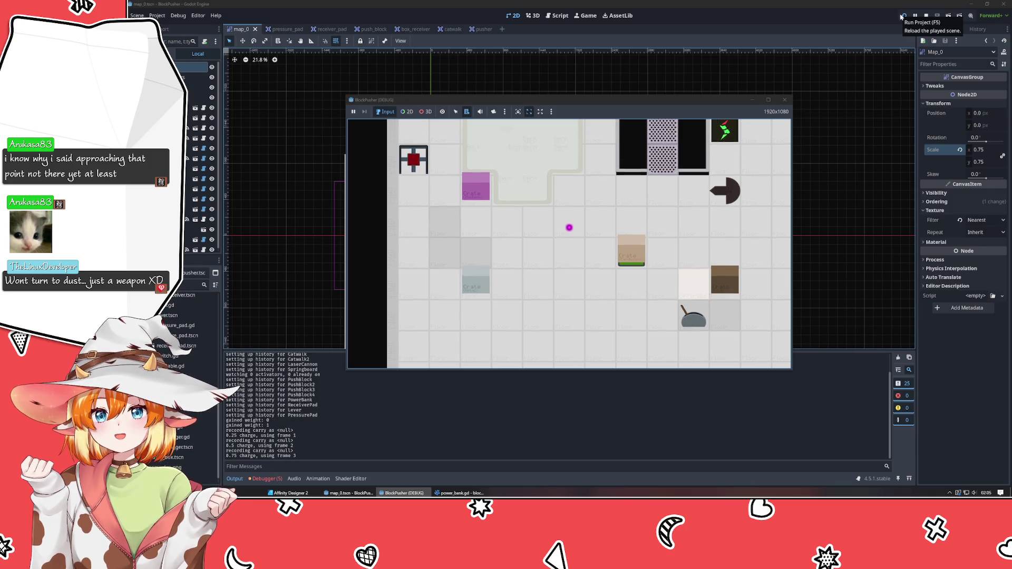
{"action": "key", "text": "Right"}
{"action": "key", "text": "Right"}
{"action": "key", "text": "Right"}
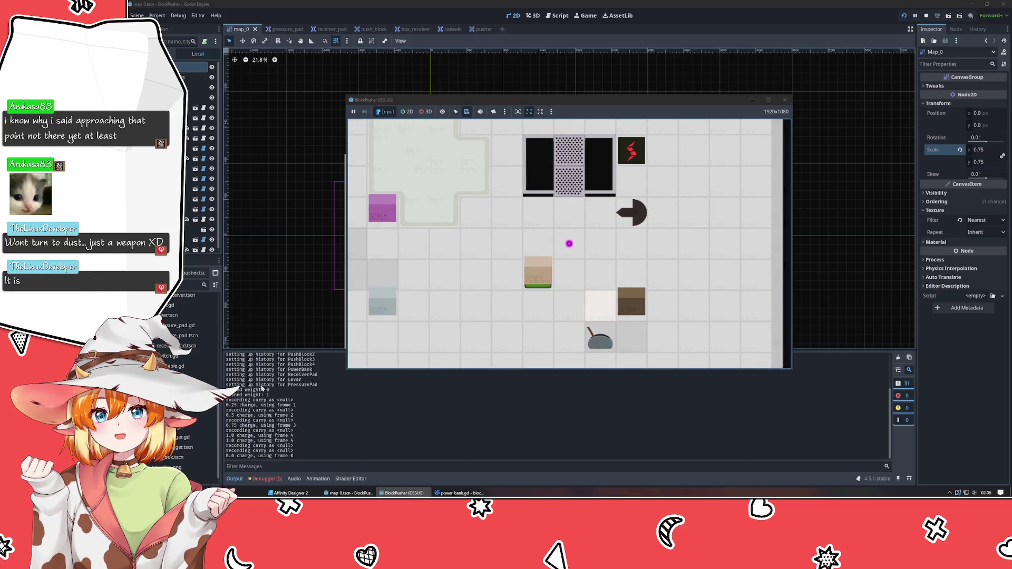
Step: Delete the debug print line and its leftover empty line in update_progress of power_bank.gd
{"action": "left_click", "coordinate": [458, 493]}
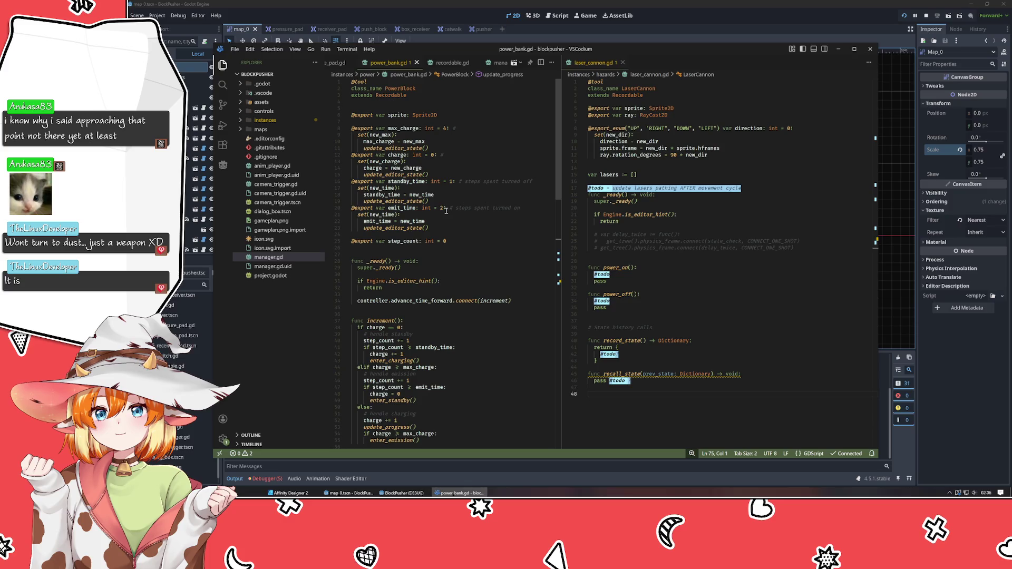
{"action": "scroll", "coordinate": [454, 230], "scroll_direction": "down", "scroll_amount": 10}
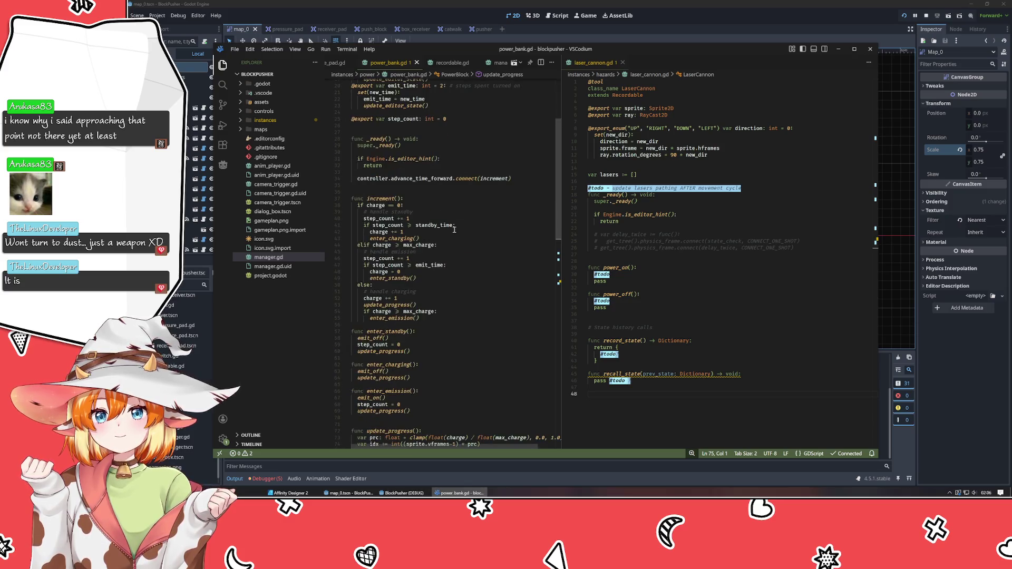
{"action": "left_click", "coordinate": [491, 353]}
{"action": "key", "text": "shift+Home"}
{"action": "key", "text": "BackSpace"}
{"action": "key", "text": "BackSpace"}
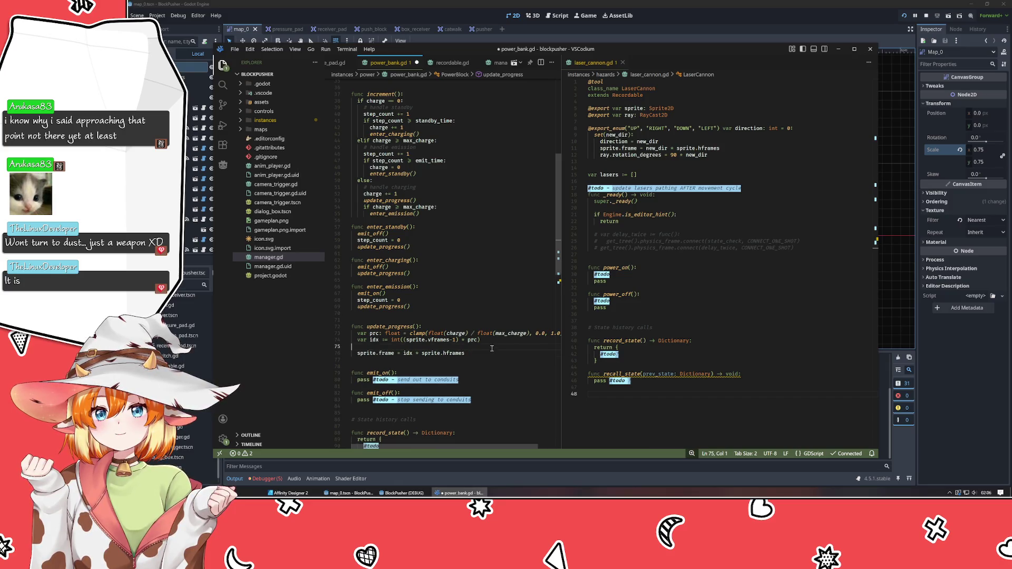
{"action": "key", "text": "BackSpace"}
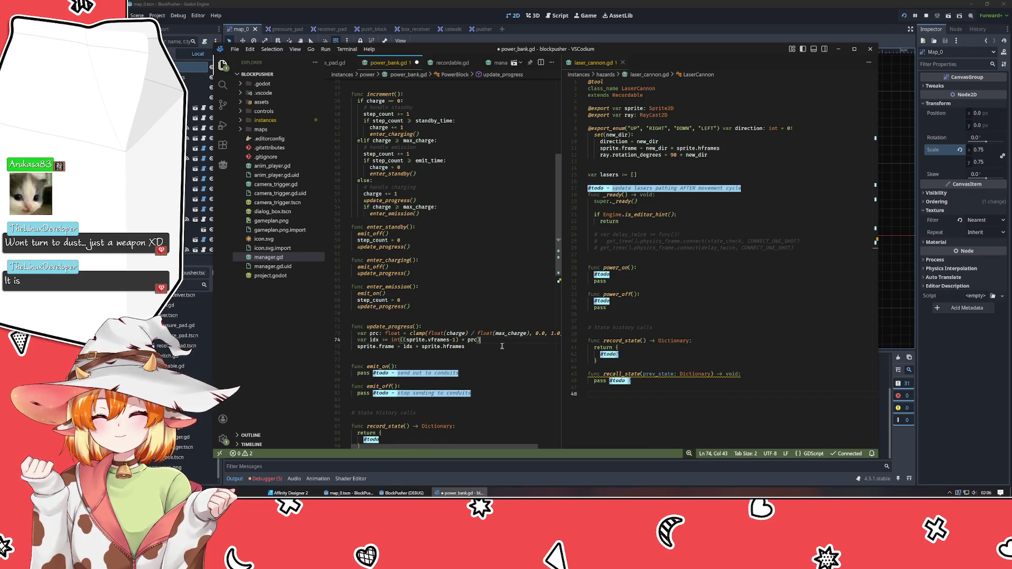
Step: Save power_bank.gd and switch back to the Godot editor
{"action": "scroll", "coordinate": [502, 346], "scroll_direction": "down", "scroll_amount": 1}
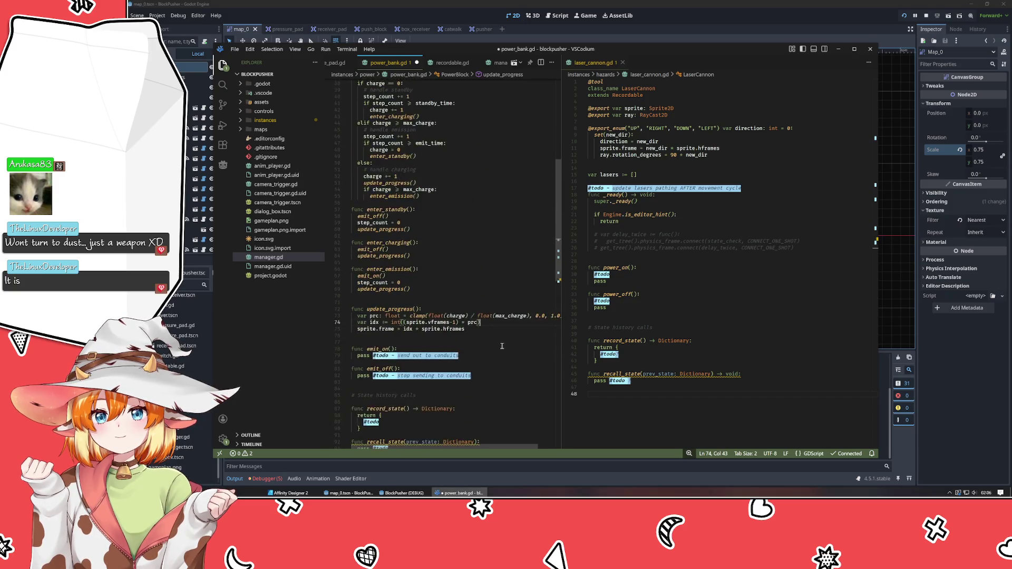
{"action": "scroll", "coordinate": [501, 346], "scroll_direction": "up", "scroll_amount": 12}
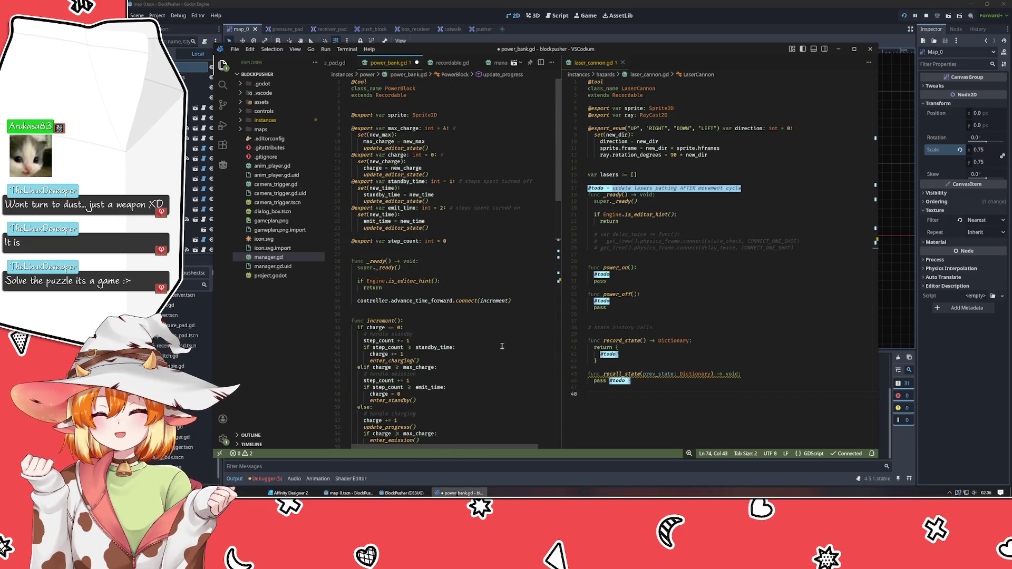
{"action": "key", "text": "ctrl+s"}
{"action": "left_click", "coordinate": [537, 465]}
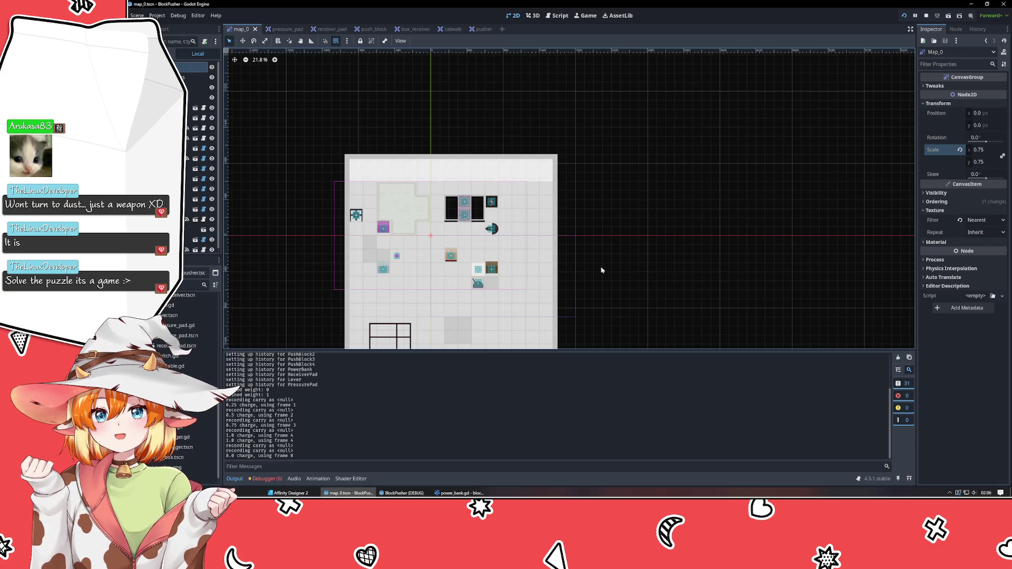
{"action": "left_click", "coordinate": [459, 493]}
Step: Bring the running BlockPusher game into view, play-test it, then close the game window
{"action": "left_click", "coordinate": [404, 493]}
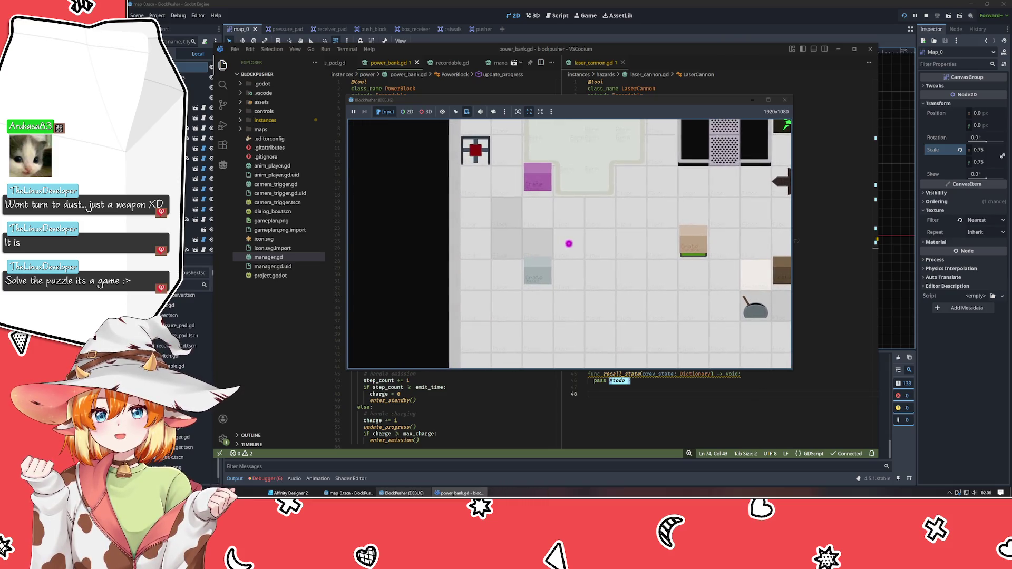
{"action": "left_click", "coordinate": [784, 100]}
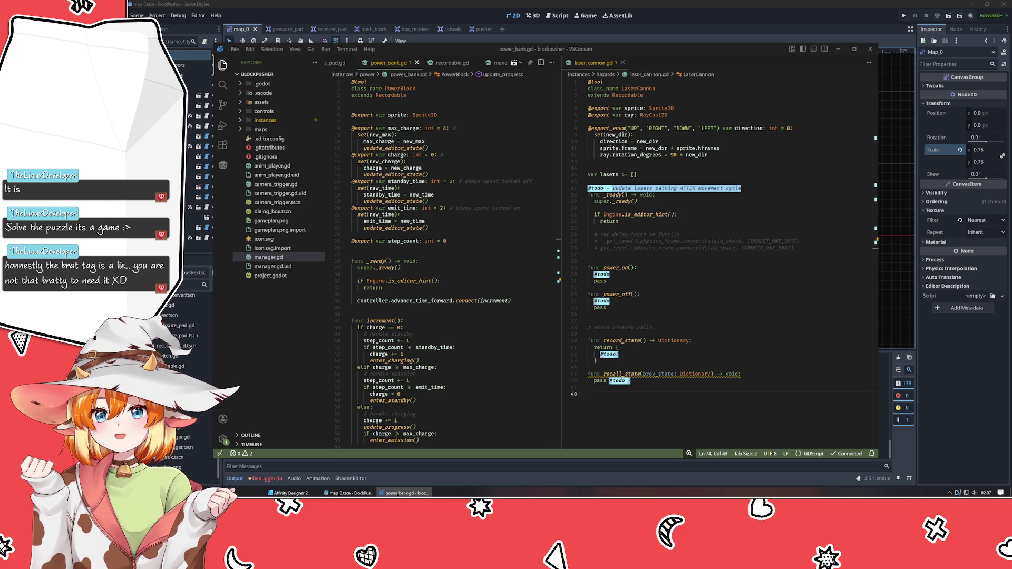
{"action": "left_click", "coordinate": [484, 307]}
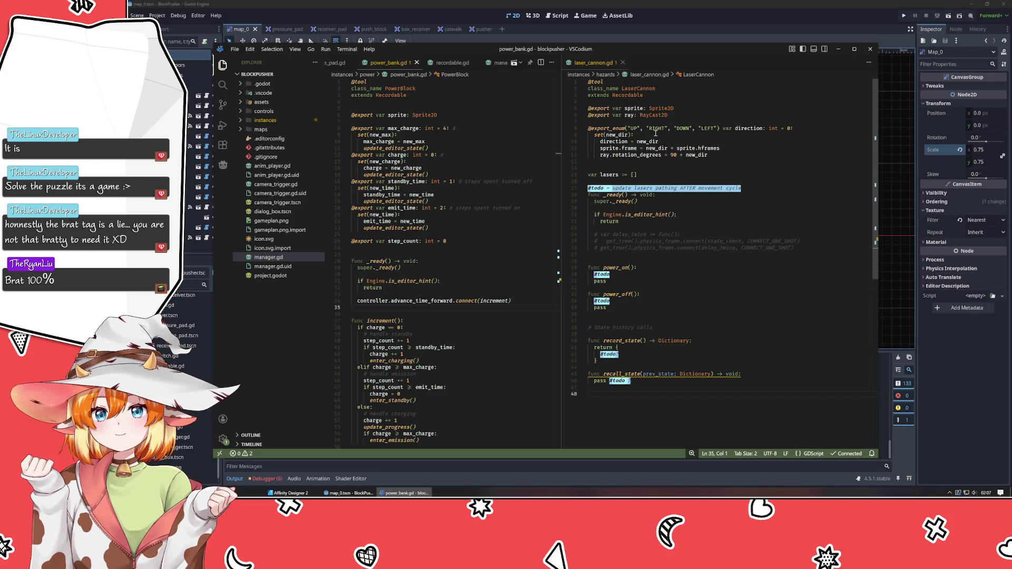
Step: Bring the Godot editor back to the front from VSCodium
{"action": "left_click", "coordinate": [654, 21]}
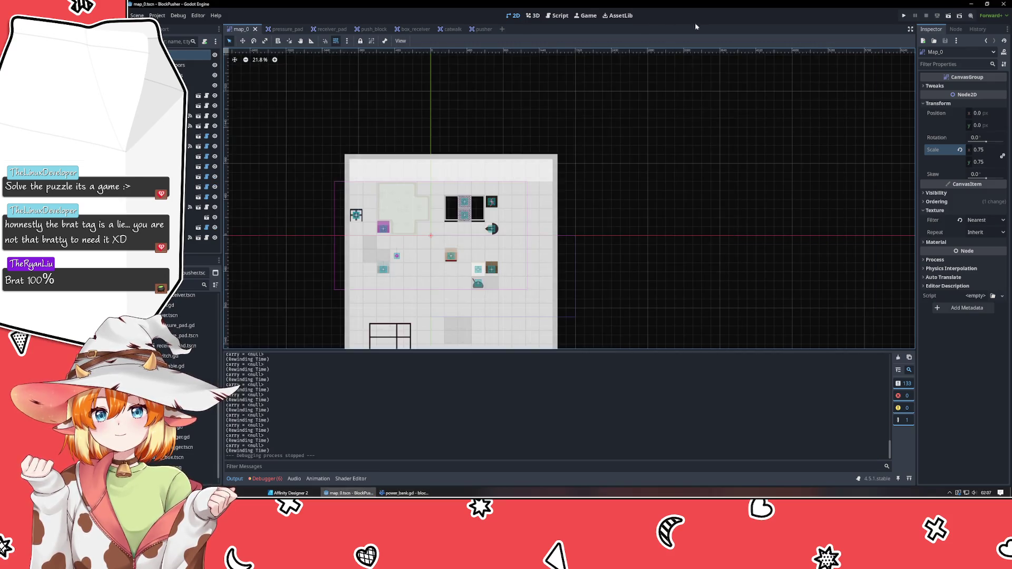
Step: Open the push_block scene tab and pan the view so the crate sits higher
{"action": "left_click", "coordinate": [370, 30]}
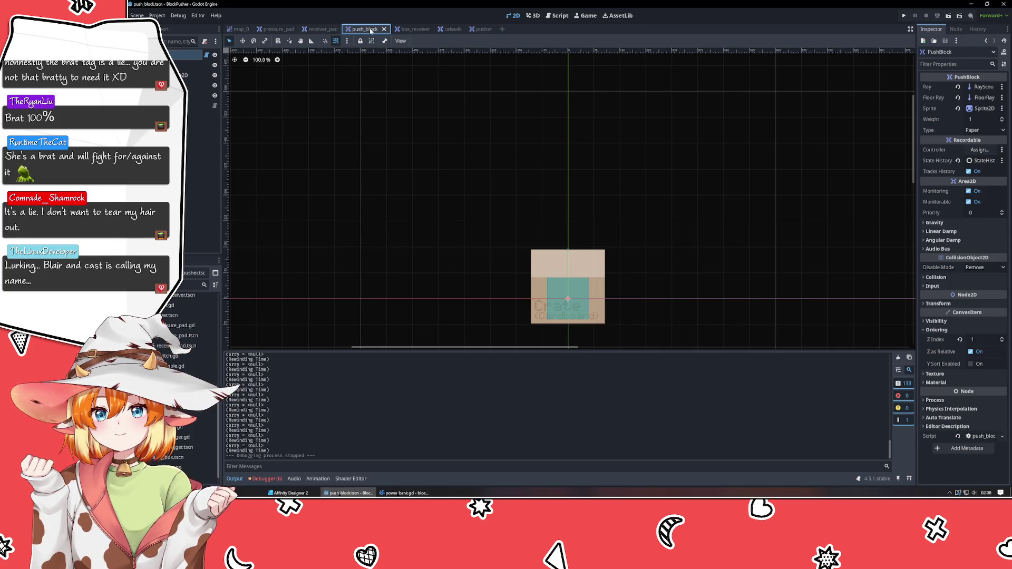
{"action": "left_click_drag", "start_coordinate": [615, 268], "coordinate": [600, 189]}
Step: Deselect the PushBlock node on the canvas and move focus to the Scene dock
{"action": "left_click", "coordinate": [364, 309]}
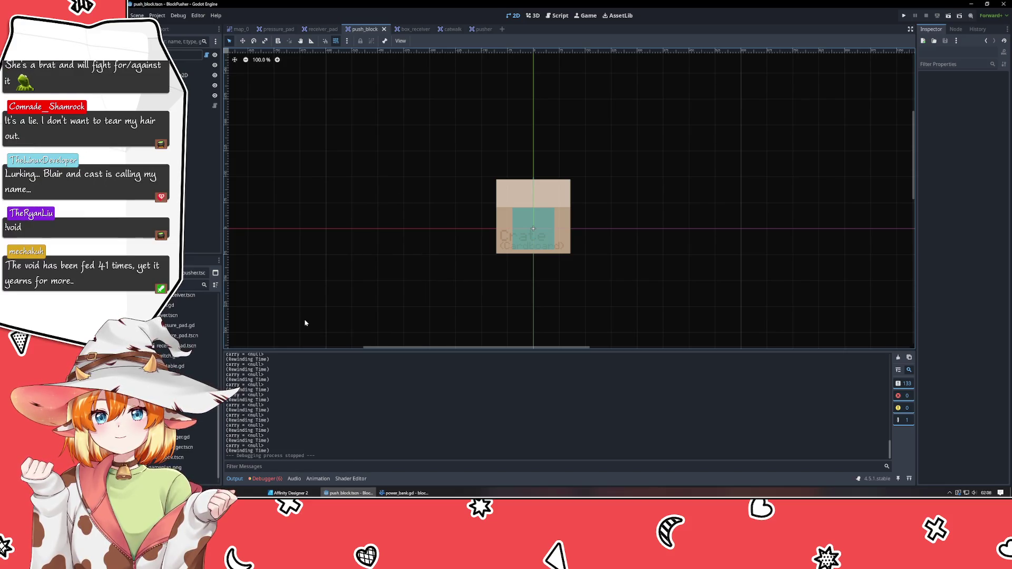
{"action": "left_click", "coordinate": [179, 158]}
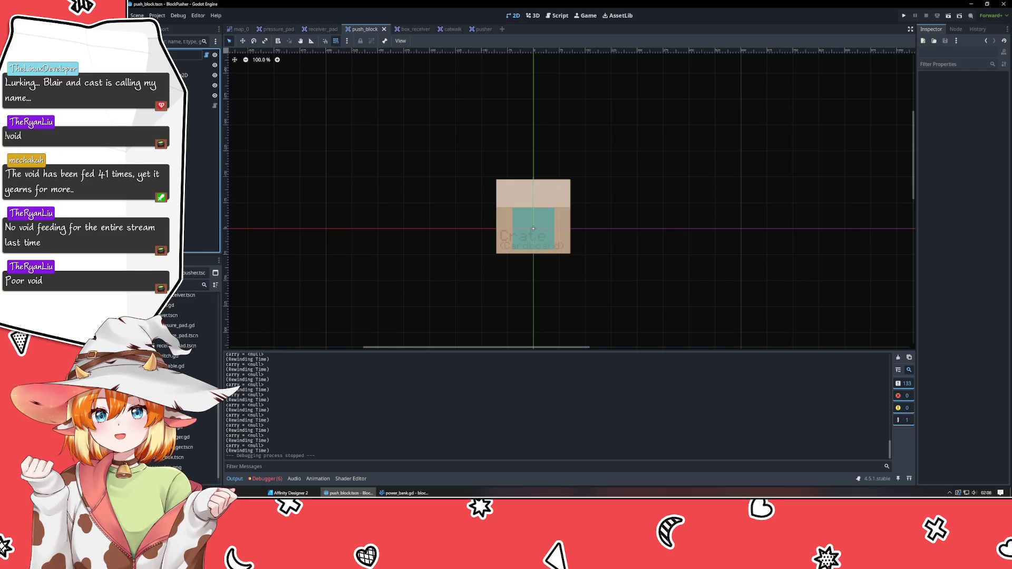
Step: Look over the box_receiver, push_block and pusher scenes in turn
{"action": "left_click", "coordinate": [409, 29]}
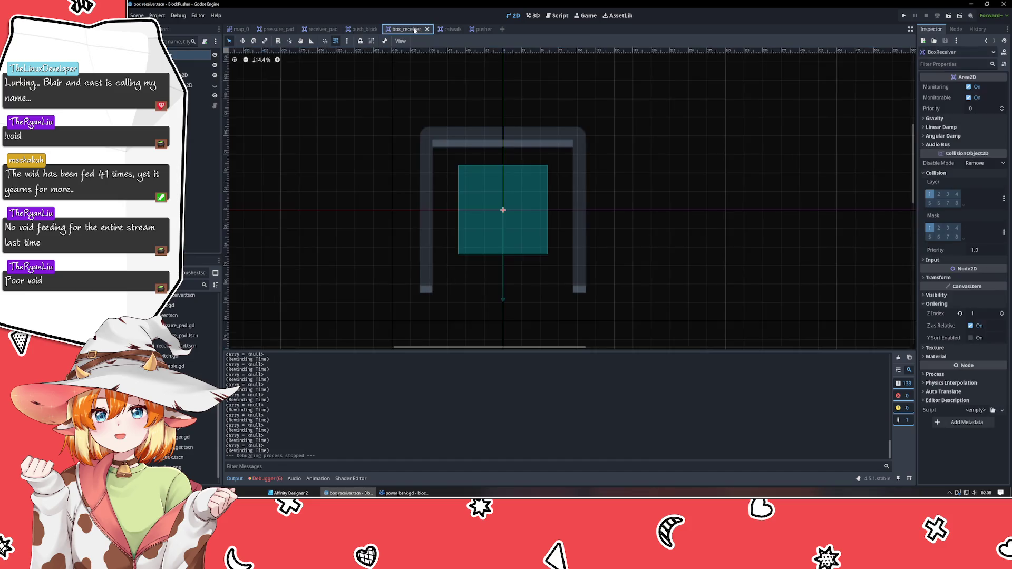
{"action": "left_click", "coordinate": [369, 29]}
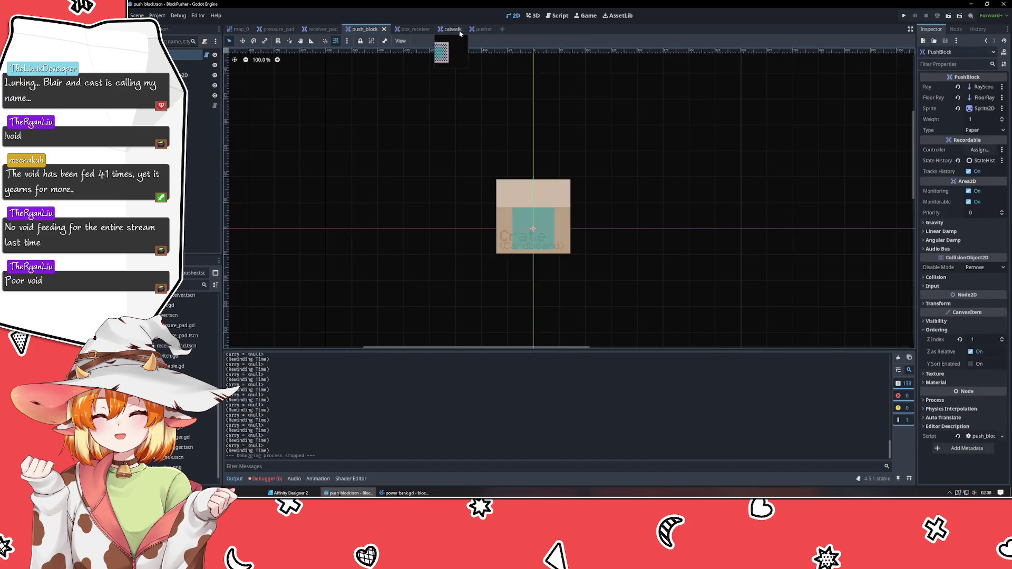
{"action": "left_click", "coordinate": [477, 29]}
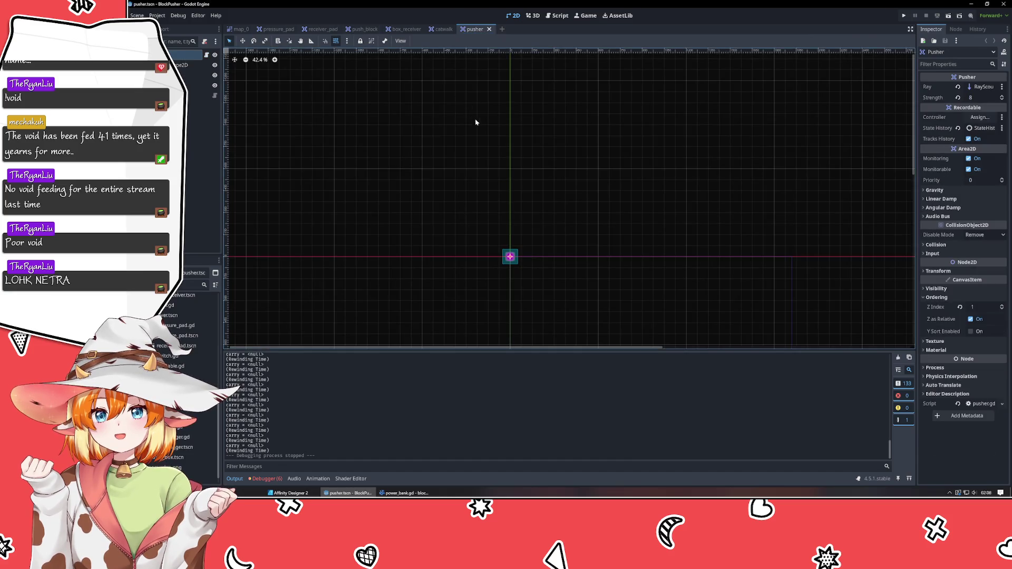
{"action": "left_click", "coordinate": [406, 29]}
Step: Close the box_receiver, catwalk, pusher, pressure_pad and receiver_pad scenes
{"action": "middle_click", "coordinate": [406, 29]}
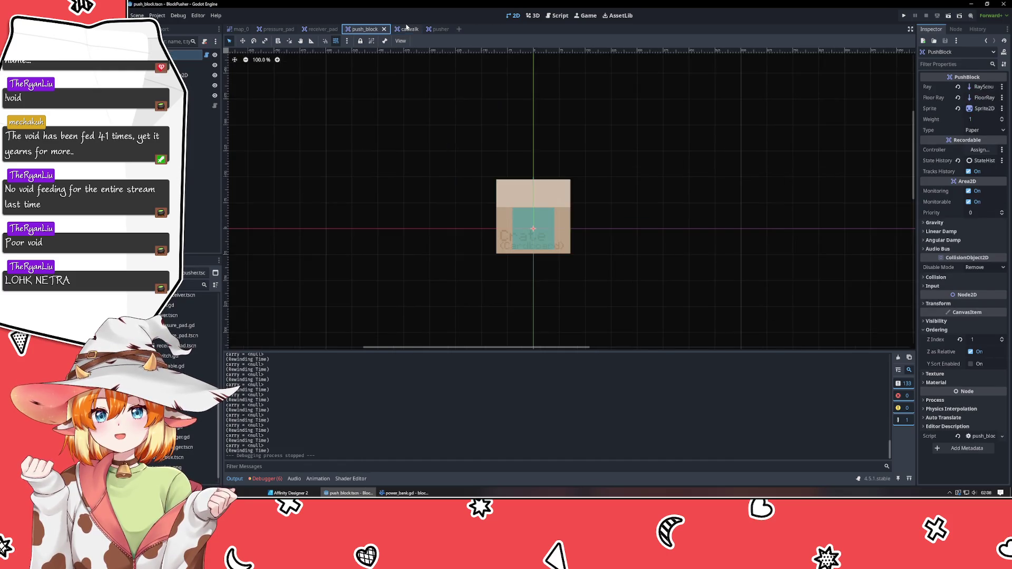
{"action": "middle_click", "coordinate": [406, 29]}
{"action": "middle_click", "coordinate": [407, 29]}
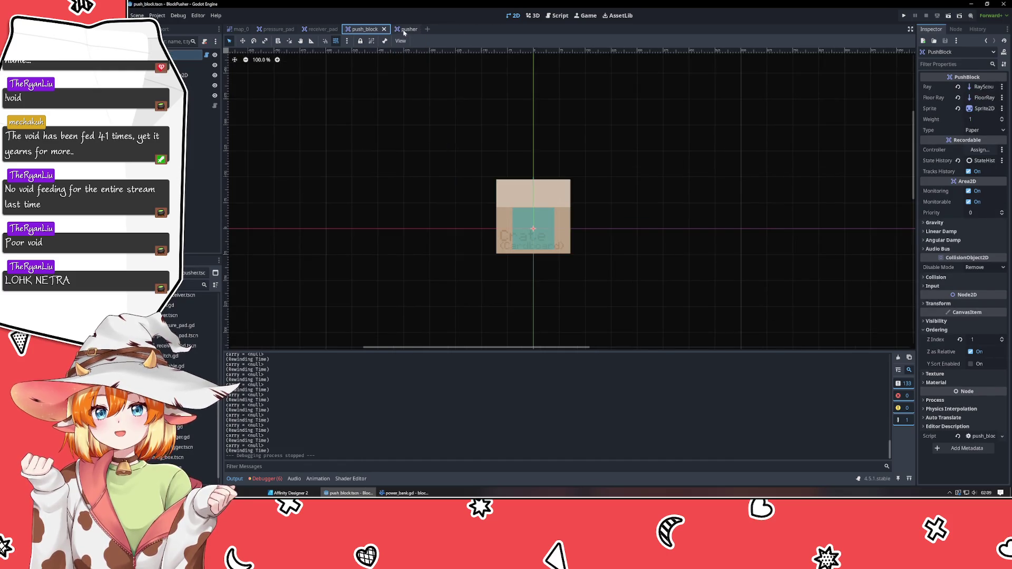
{"action": "middle_click", "coordinate": [272, 29]}
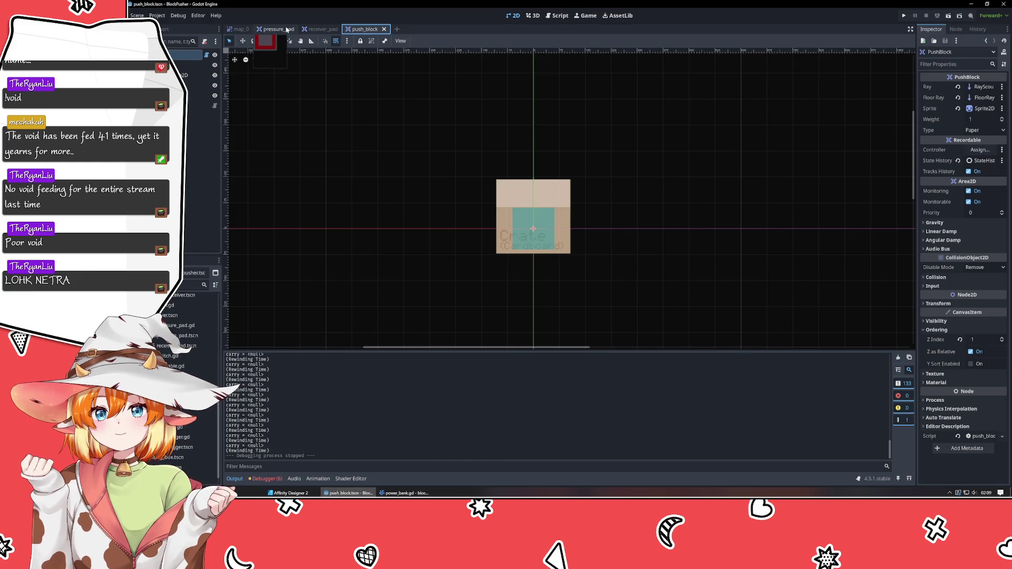
{"action": "middle_click", "coordinate": [272, 29]}
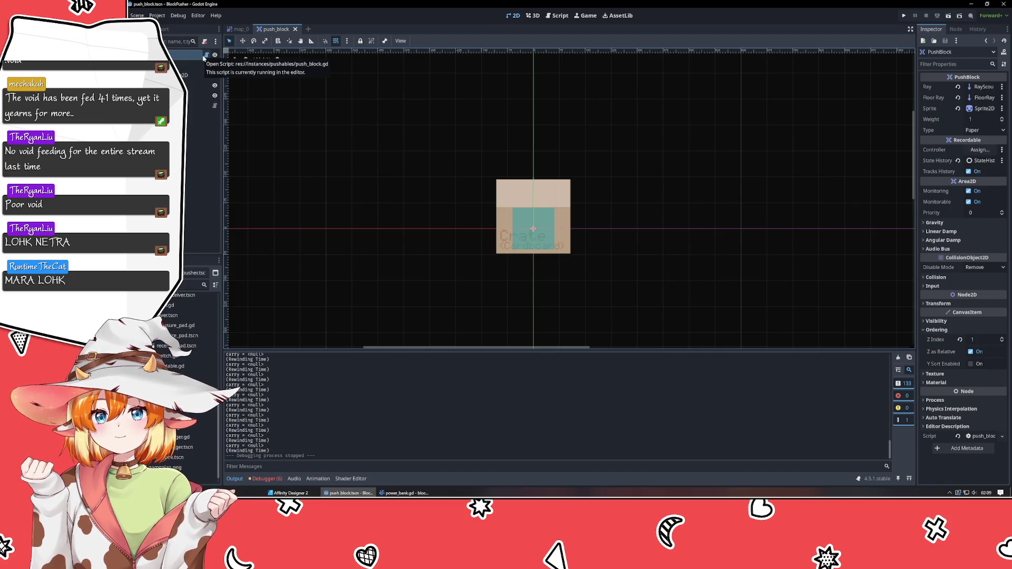
{"action": "mouse_move", "coordinate": [403, 493]}
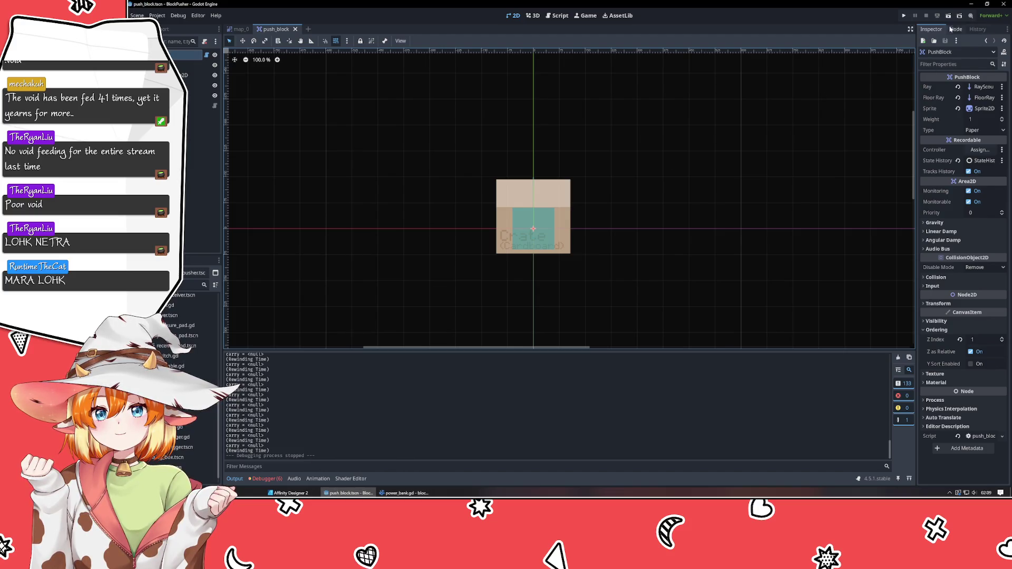
{"action": "left_click", "coordinate": [200, 210]}
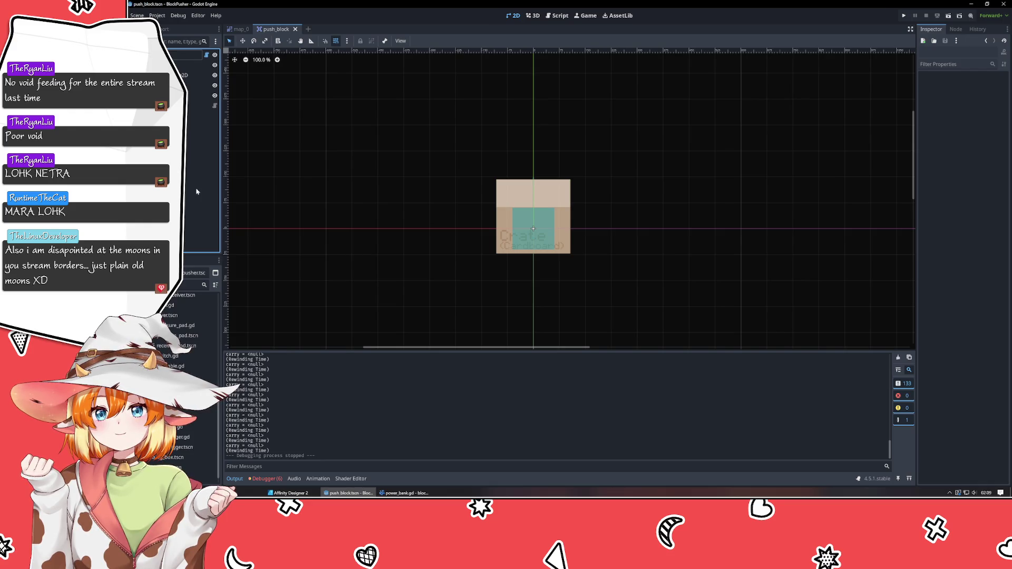
{"action": "left_click", "coordinate": [198, 84]}
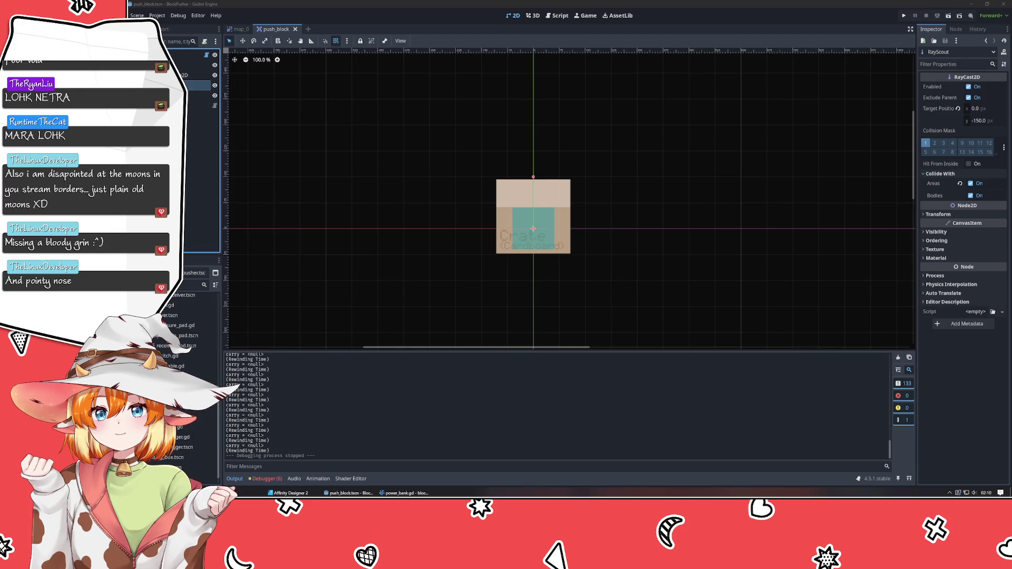
{"action": "left_click", "coordinate": [283, 163]}
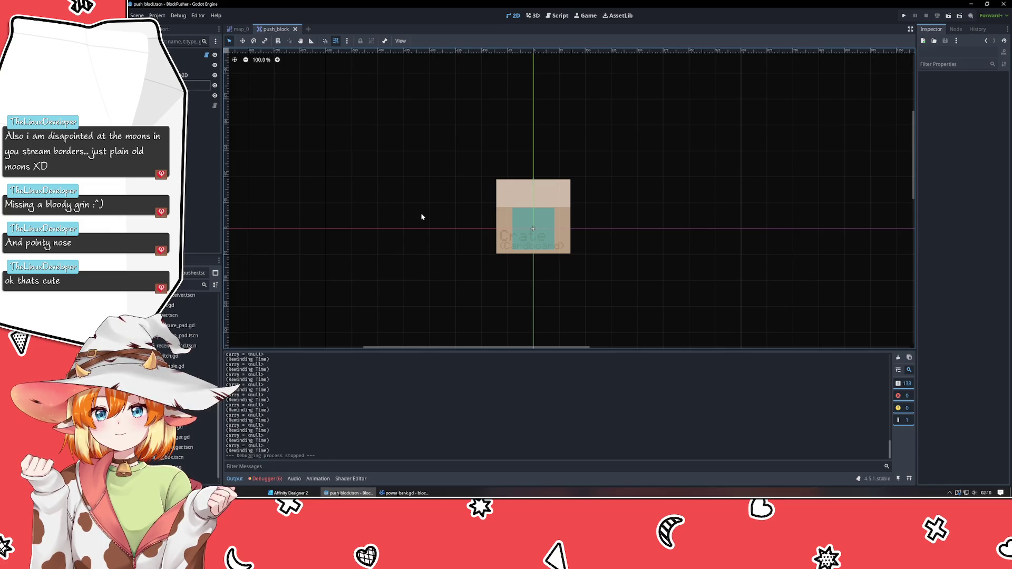
Step: Pan the crate lower, then find push_block.tscn in the FileSystem's pushables folder
{"action": "left_click_drag", "start_coordinate": [421, 217], "coordinate": [412, 255]}
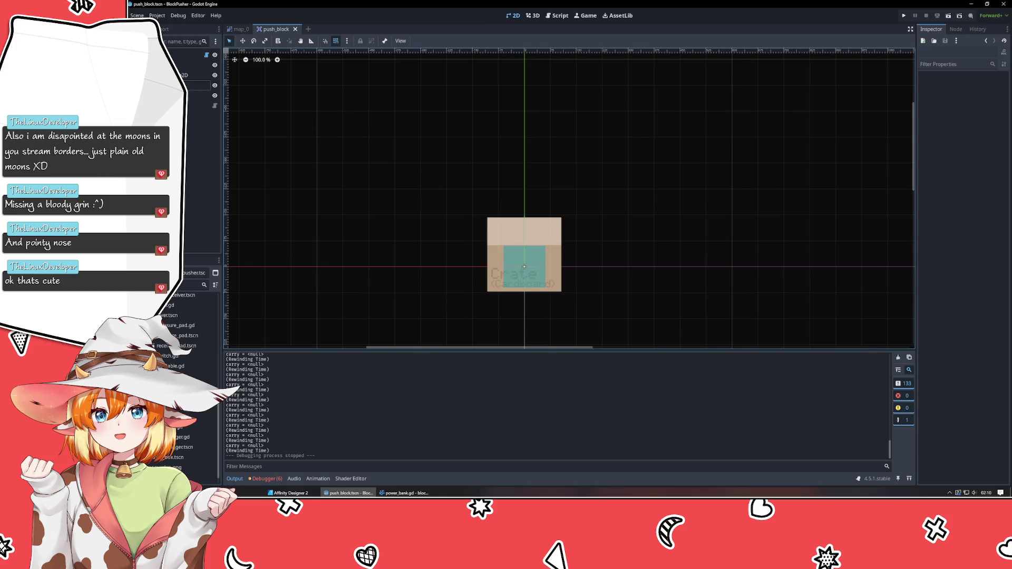
{"action": "left_click", "coordinate": [171, 325]}
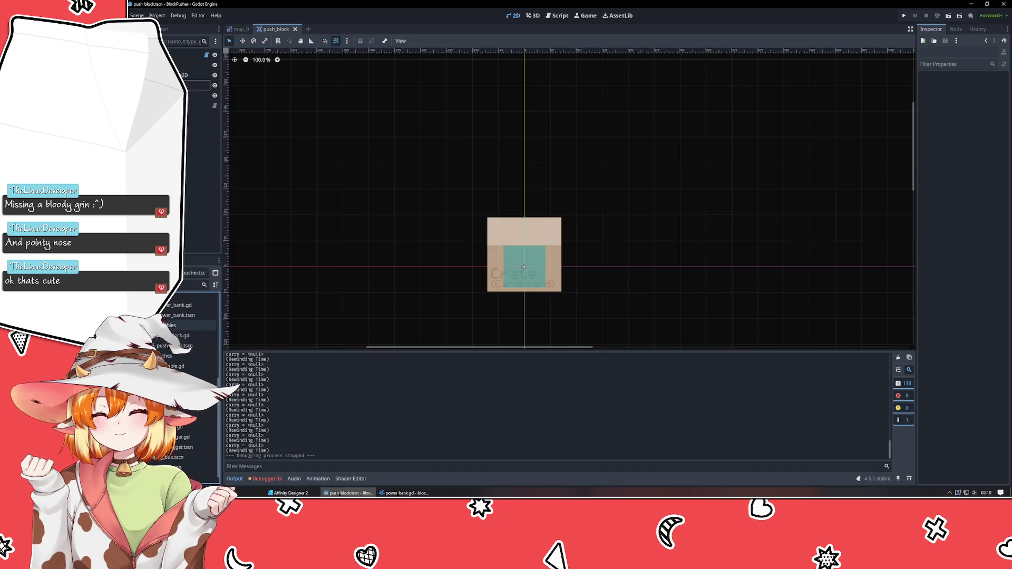
{"action": "scroll", "coordinate": [189, 379], "scroll_direction": "down", "scroll_amount": 3}
{"action": "left_click", "coordinate": [174, 353]}
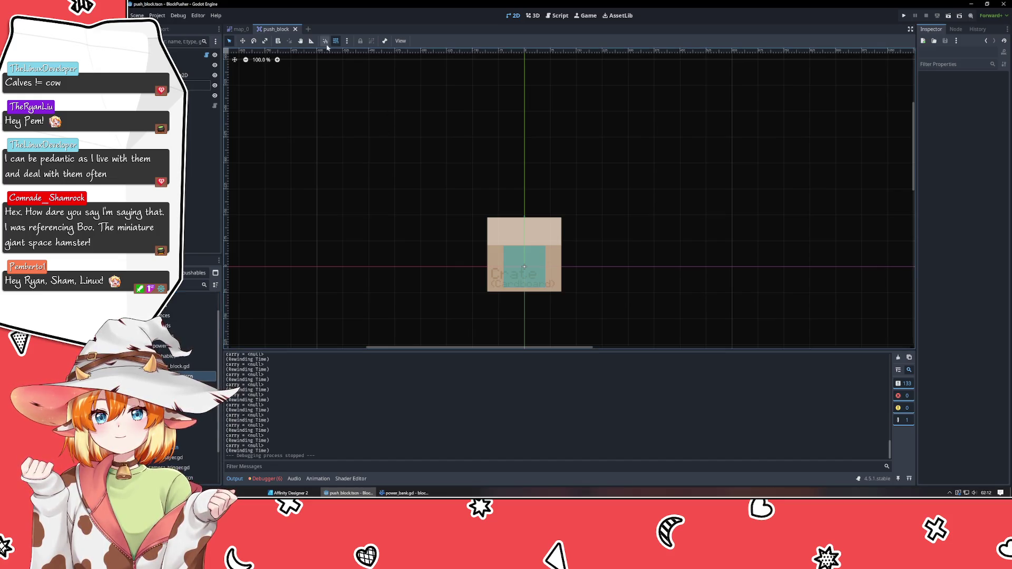
{"action": "left_click", "coordinate": [240, 29]}
Step: Zoom in on the map_0 level and recentre it in the view
{"action": "left_click_drag", "start_coordinate": [429, 265], "coordinate": [486, 235]}
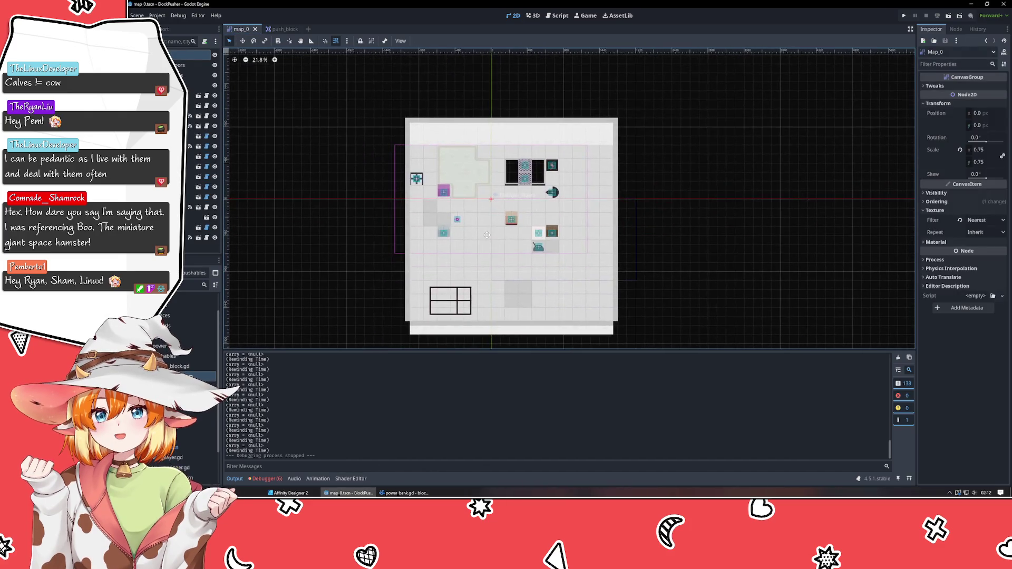
{"action": "scroll", "coordinate": [486, 235], "scroll_direction": "up", "scroll_amount": 1}
{"action": "scroll", "coordinate": [486, 235], "scroll_direction": "up", "scroll_amount": 1}
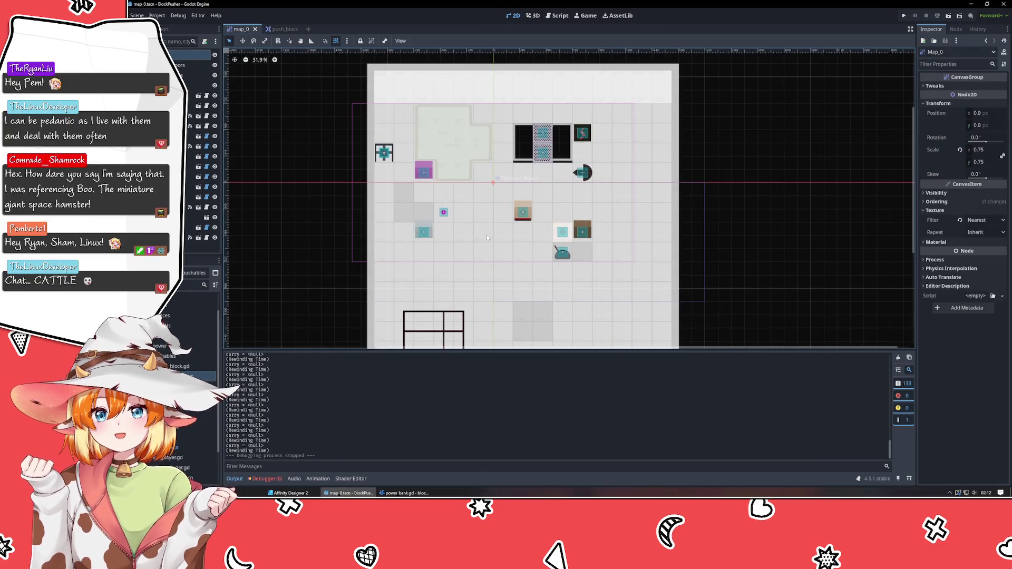
{"action": "scroll", "coordinate": [486, 235], "scroll_direction": "up", "scroll_amount": 1}
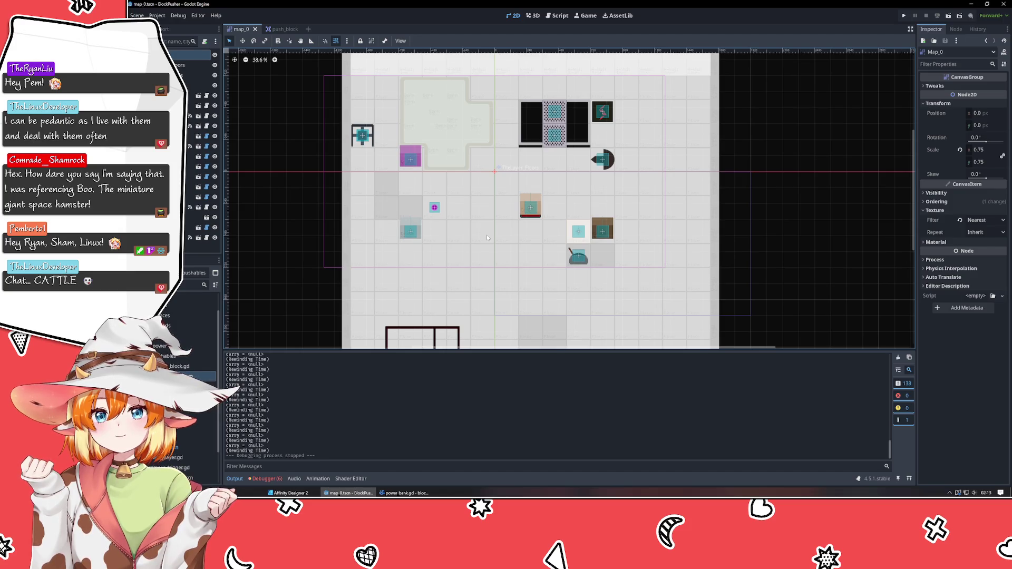
{"action": "left_click_drag", "start_coordinate": [520, 243], "coordinate": [494, 288]}
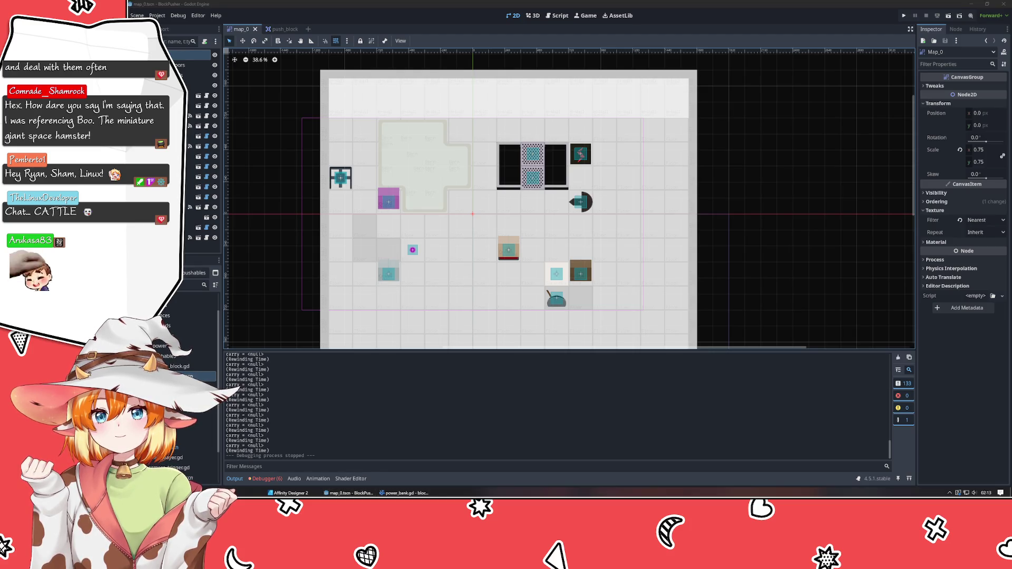
Step: Inspect the TileLayer_Walls layer and the Lever node's properties
{"action": "left_click", "coordinate": [711, 243]}
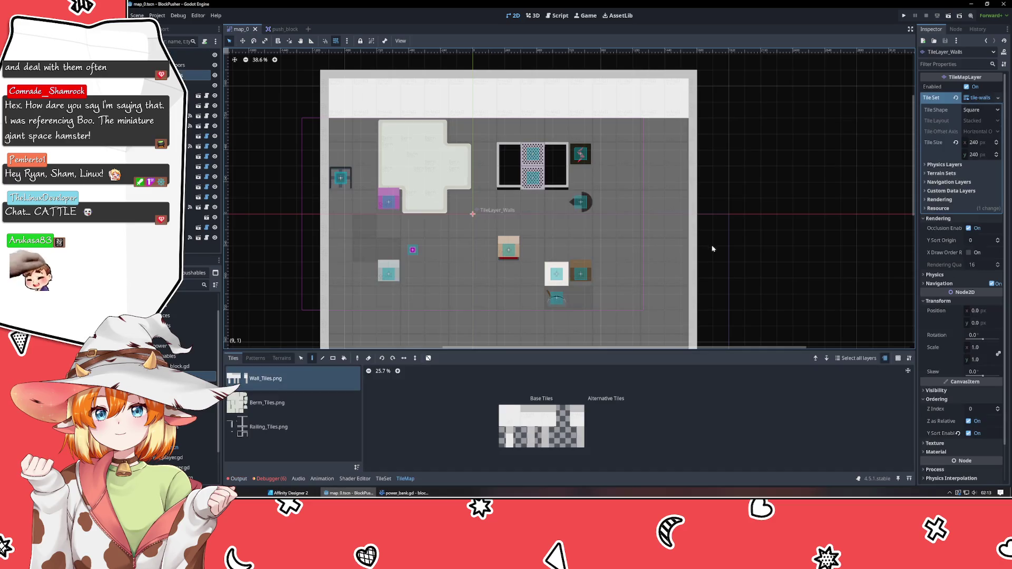
{"action": "left_click", "coordinate": [190, 227]}
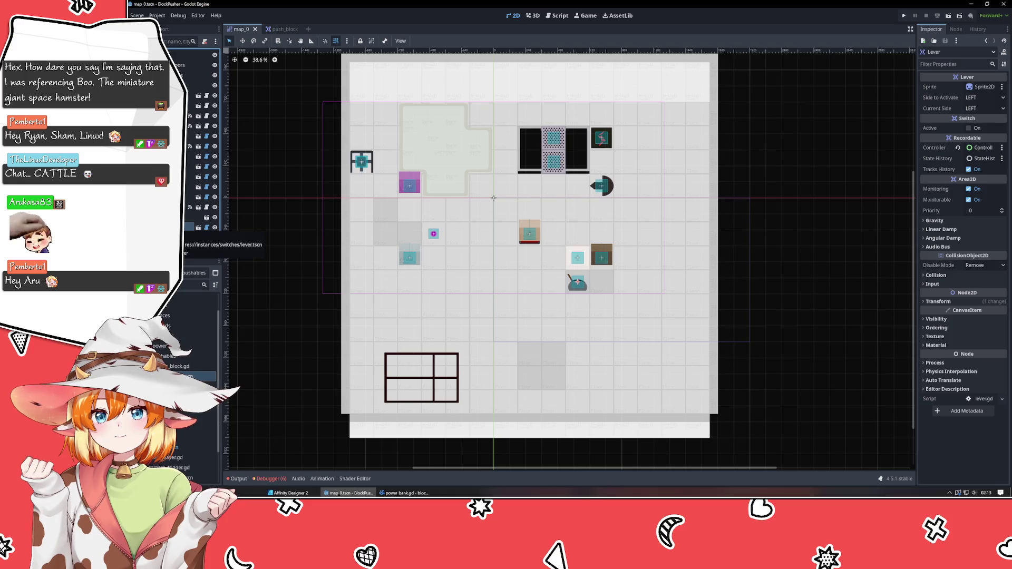
{"action": "left_click", "coordinate": [280, 29]}
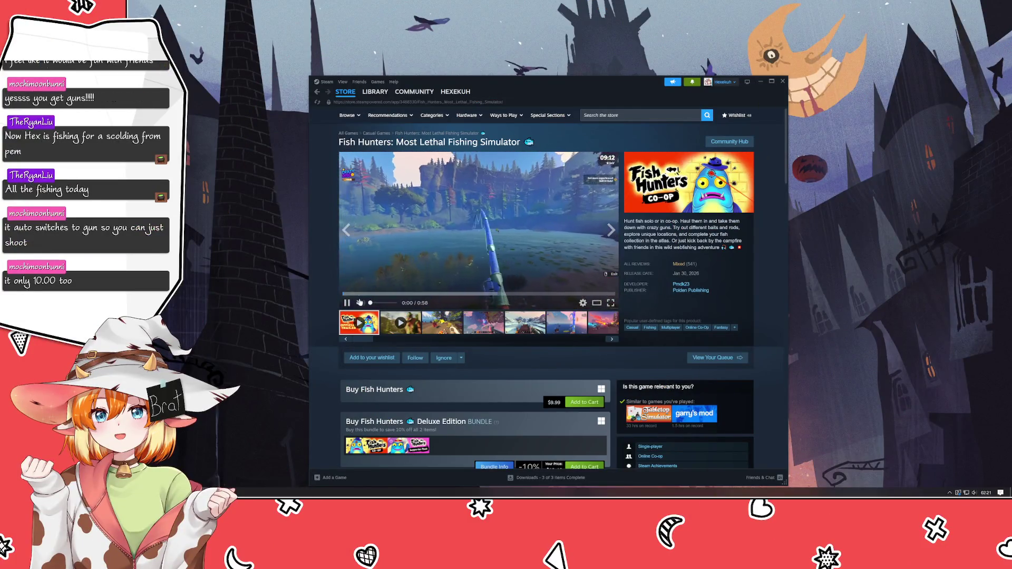
Step: Lower the trailer volume, raise the store window, and wishlist Fish Hunters
{"action": "left_click_drag", "start_coordinate": [377, 304], "coordinate": [372, 304]}
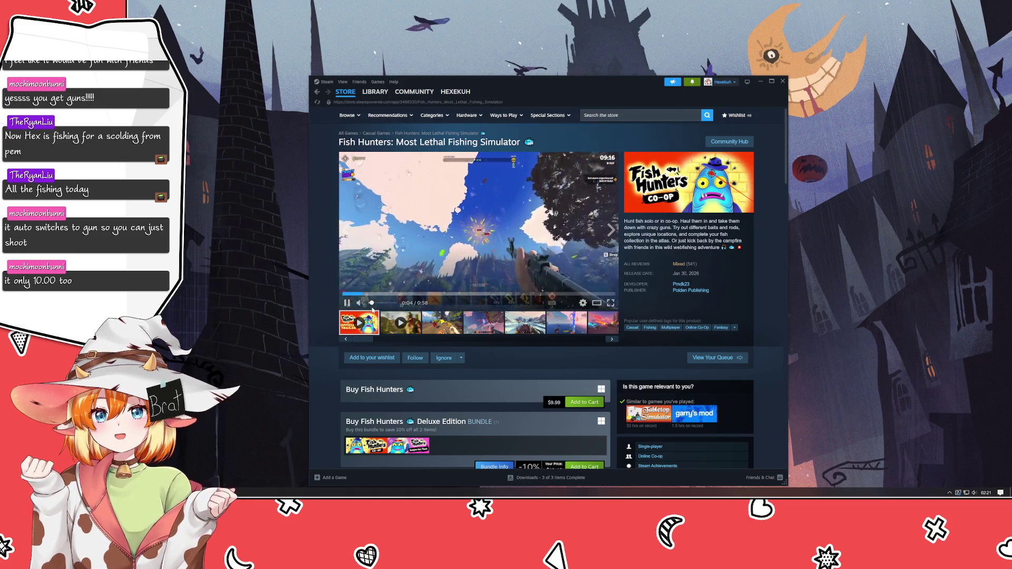
{"action": "left_click_drag", "start_coordinate": [542, 91], "coordinate": [537, 47]}
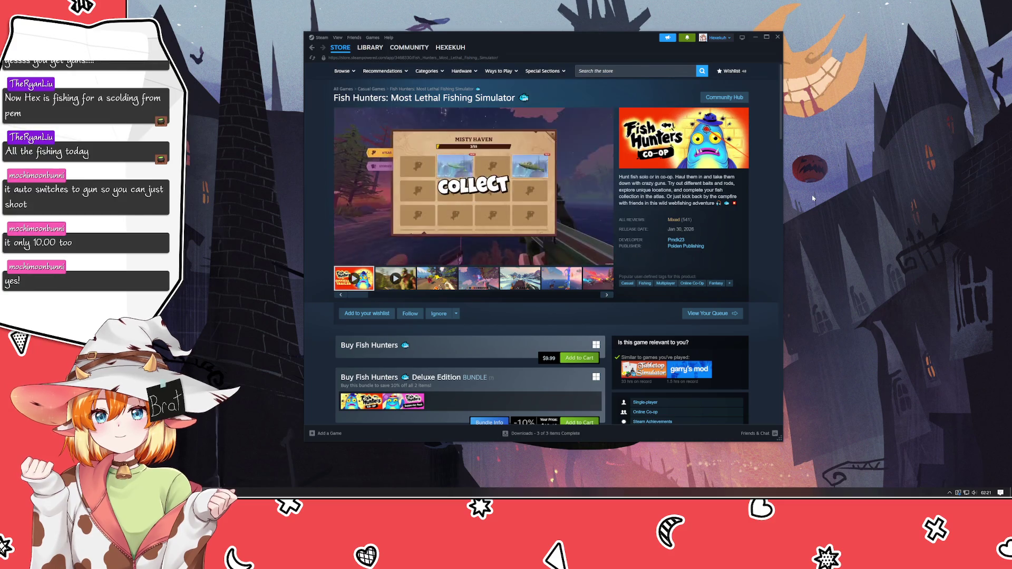
{"action": "left_click", "coordinate": [366, 313]}
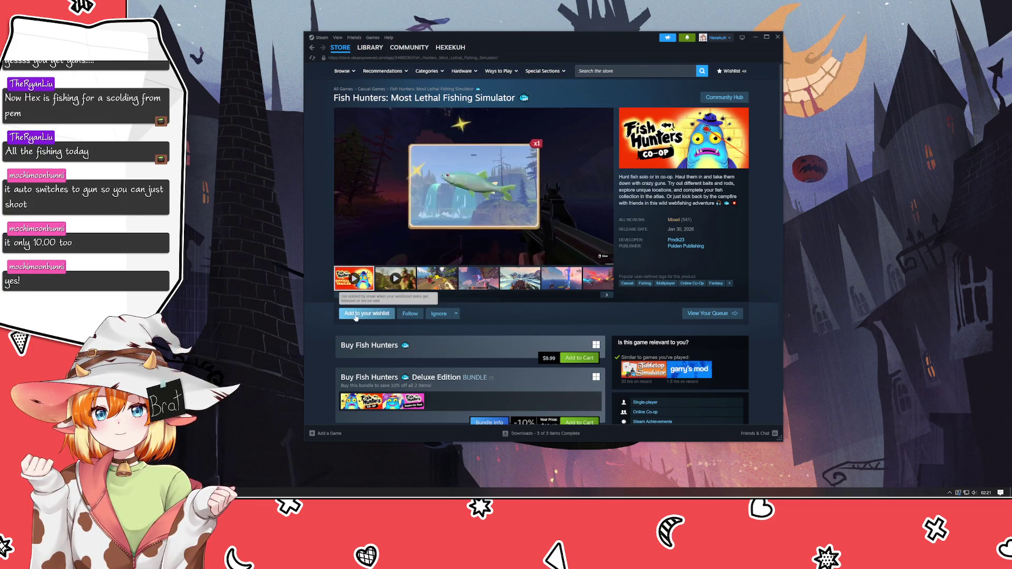